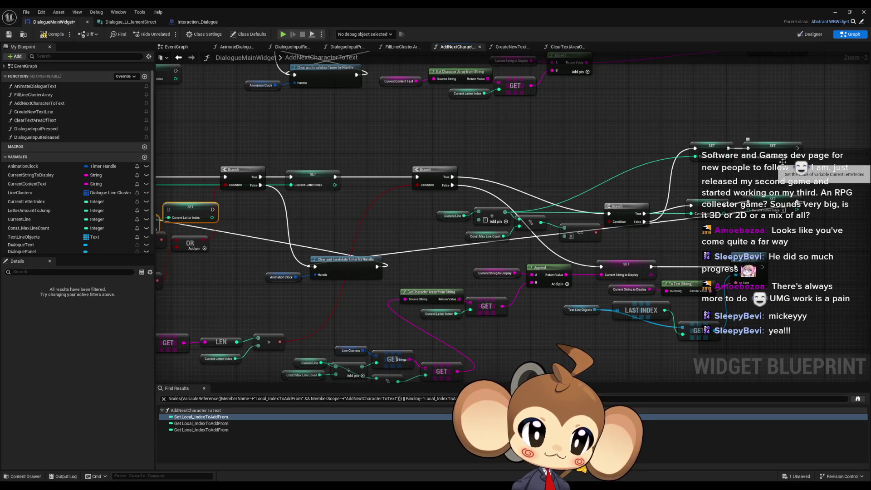
Set Current Letter Index to -1 on both the lower and upper SET nodes.
drag(783, 162, 844, 163)
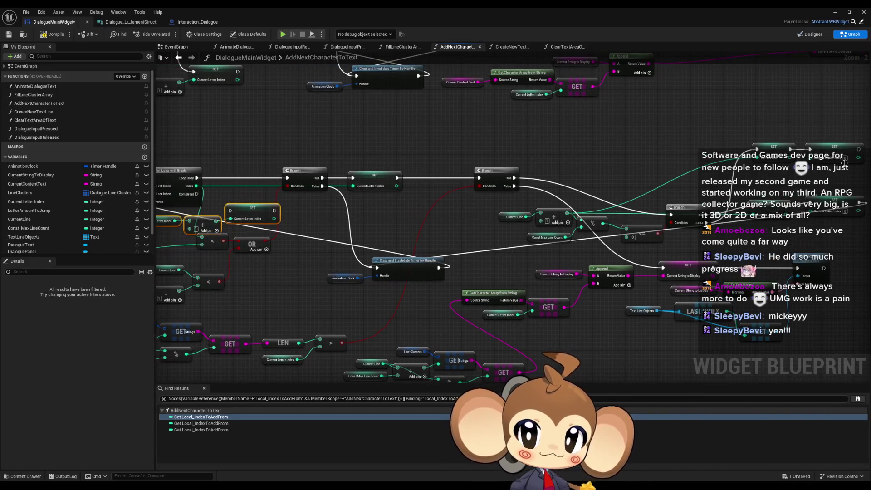
scroll(844, 163, down, 3)
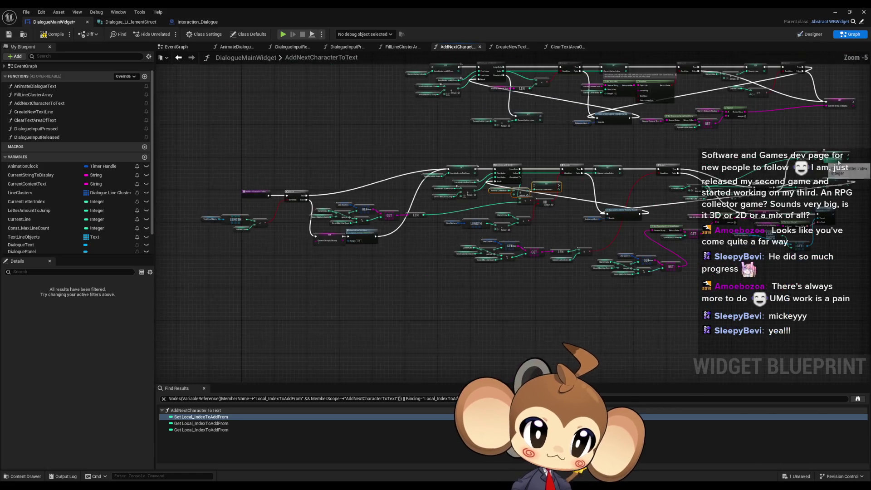
scroll(532, 190, up, 4)
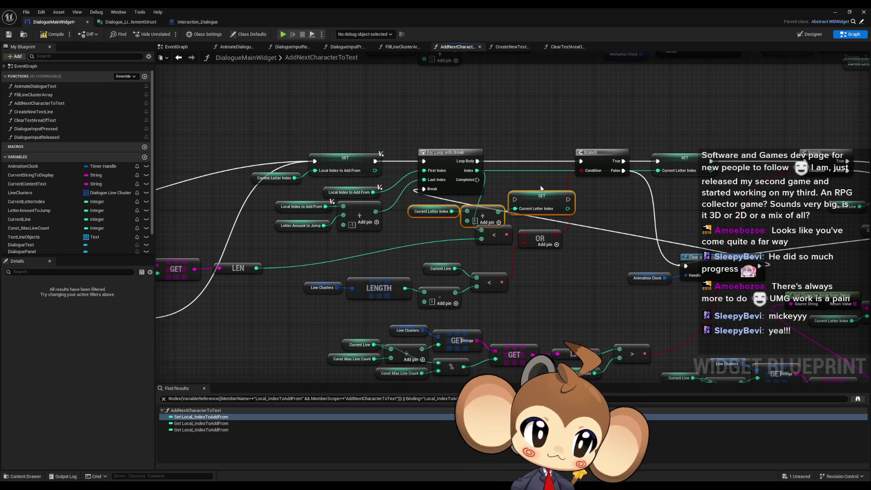
scroll(561, 187, down, 4)
scroll(651, 193, up, 4)
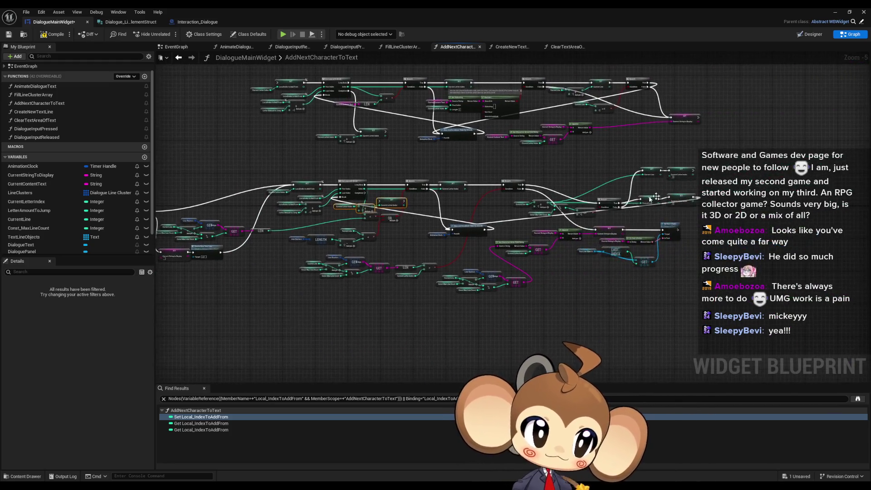
scroll(651, 193, up, 2)
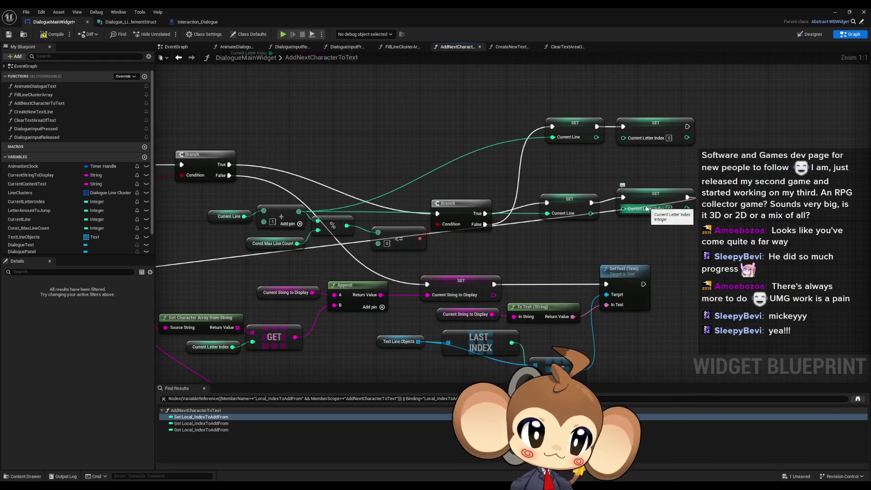
click(669, 209)
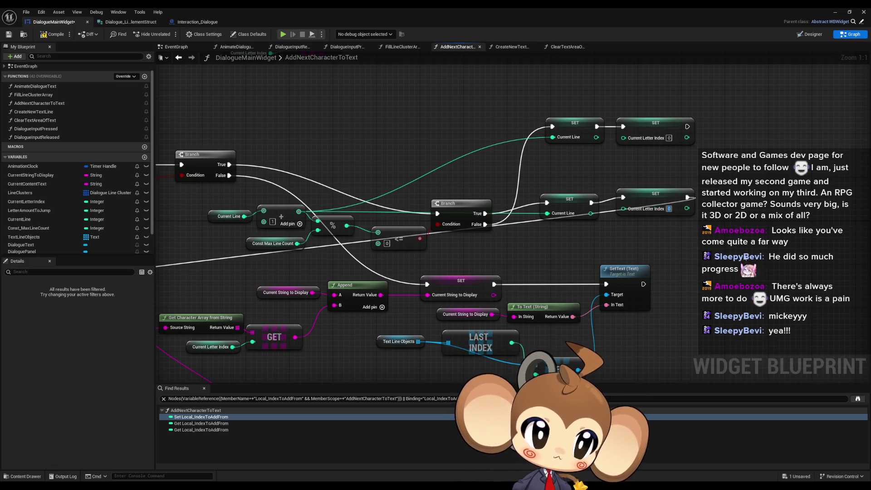
click(688, 253)
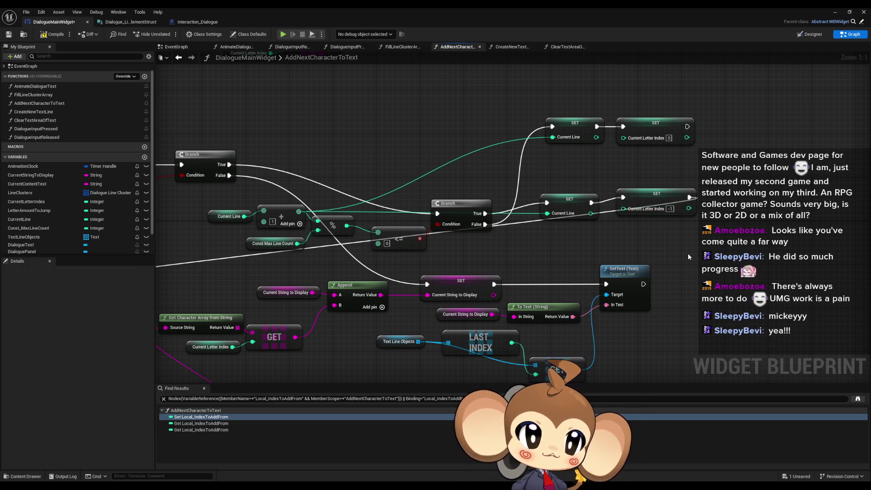
click(669, 138)
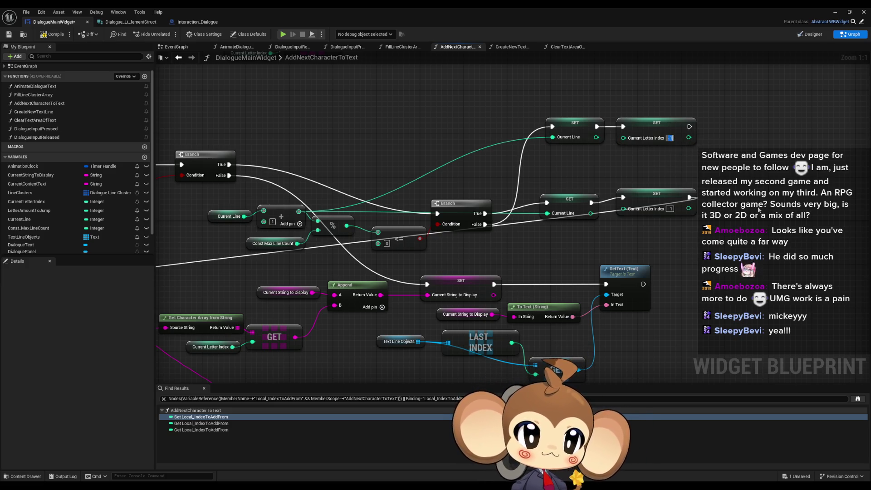
scroll(752, 232, down, 5)
scroll(544, 256, up, 4)
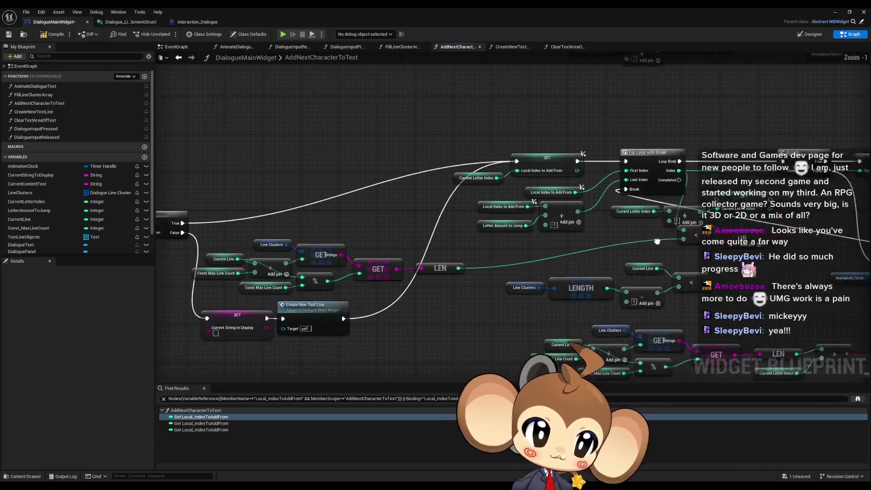
Wire the For Loop's Completed output into the SET node and save the blueprint.
drag(544, 196, 507, 178)
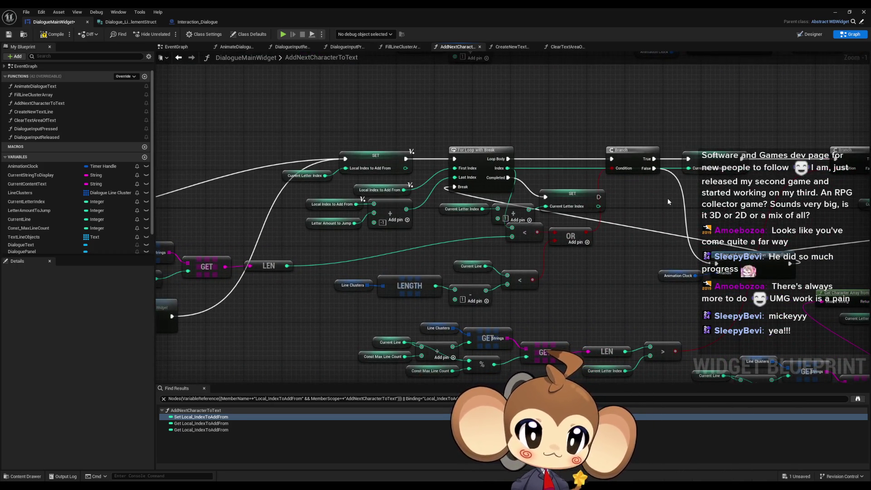
scroll(661, 198, down, 3)
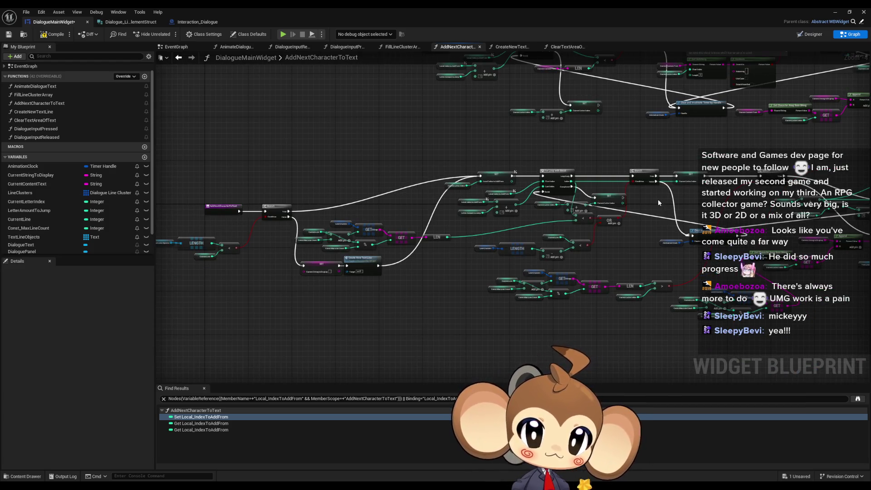
mouse_move(658, 200)
mouse_down()
mouse_move(463, 201)
mouse_move(501, 194)
mouse_move(514, 216)
mouse_up()
scroll(514, 227, down, 2)
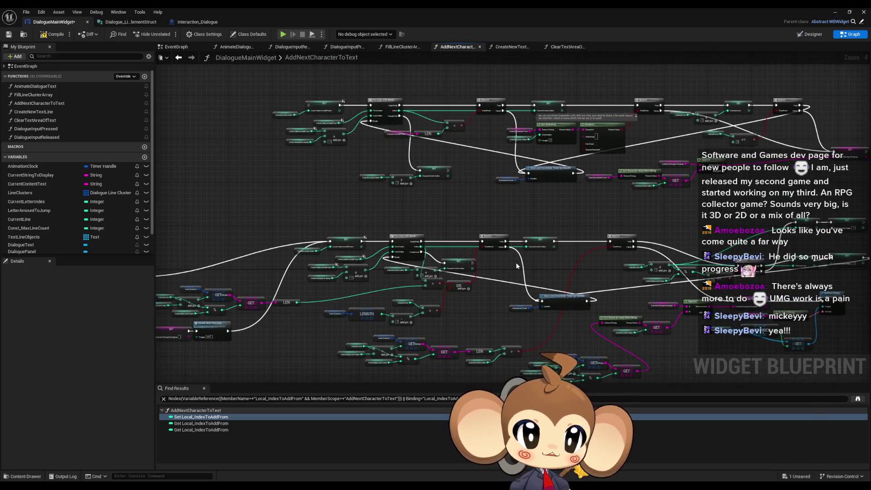
scroll(517, 273, up, 2)
key(ctrl+s)
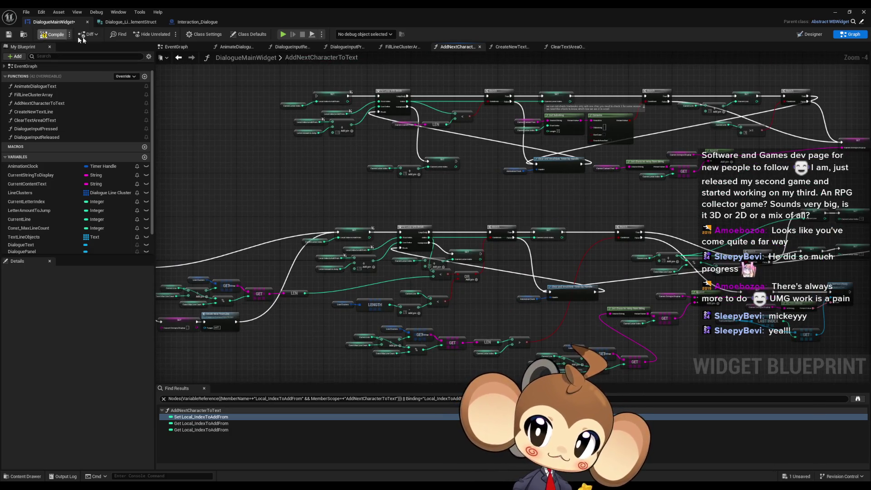
Wire the Branch into Clear and Invalidate Timer by Handle, then switch to the level editor.
drag(524, 151, 530, 149)
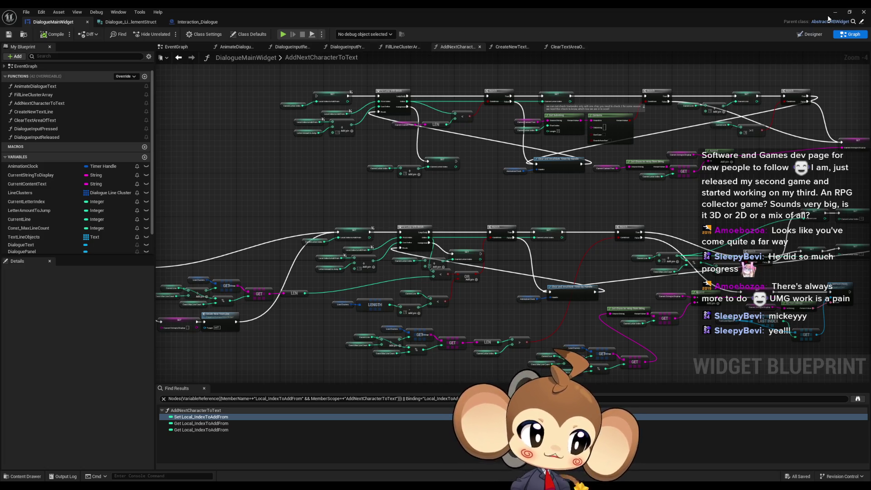
drag(733, 163, 634, 155)
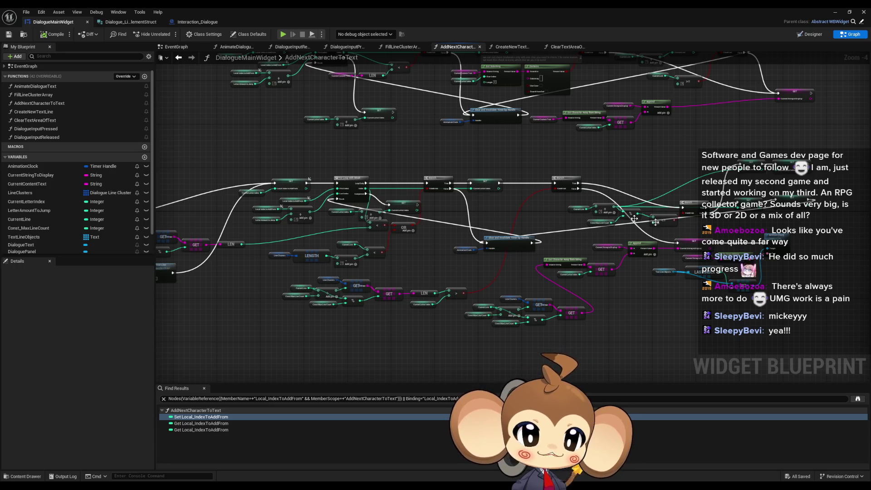
scroll(593, 259, up, 4)
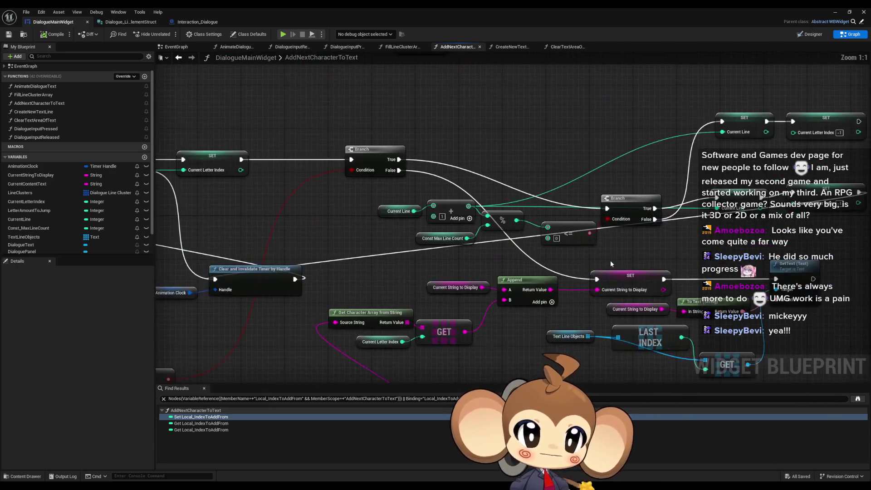
scroll(563, 217, down, 4)
click(834, 12)
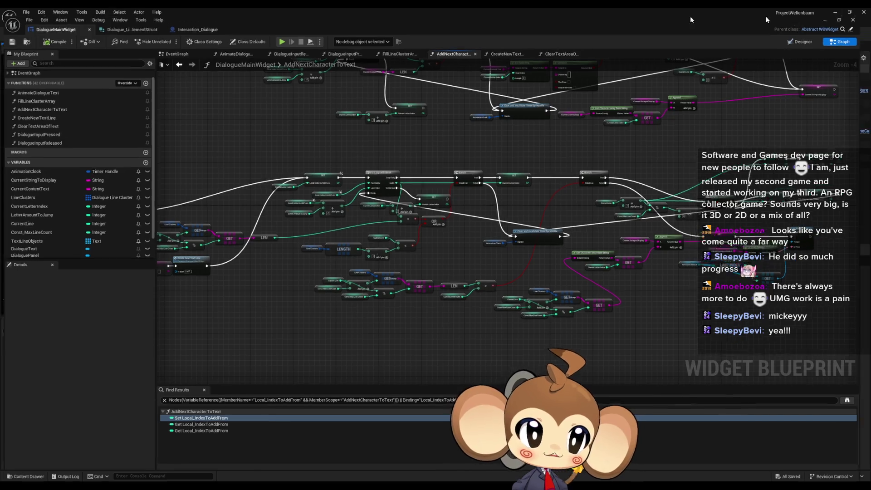
Start a play-in-editor session past the Press any key splash, then stop it.
key(alt+p)
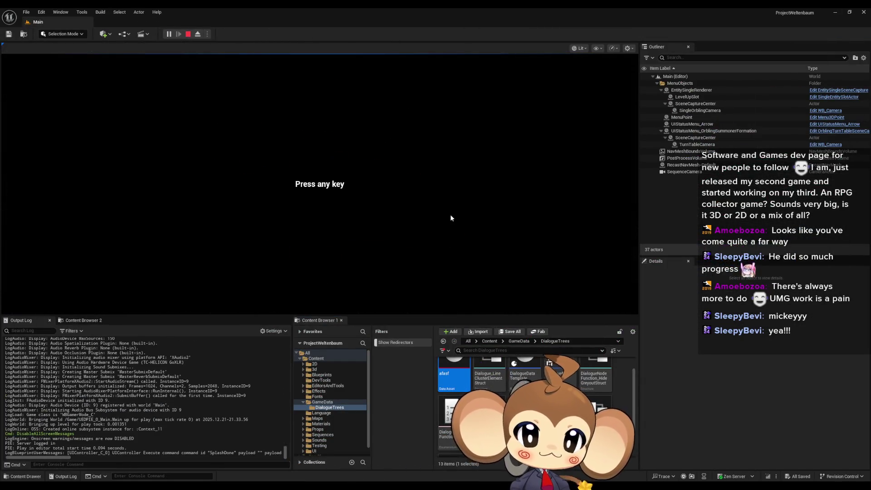
key(space)
click(188, 34)
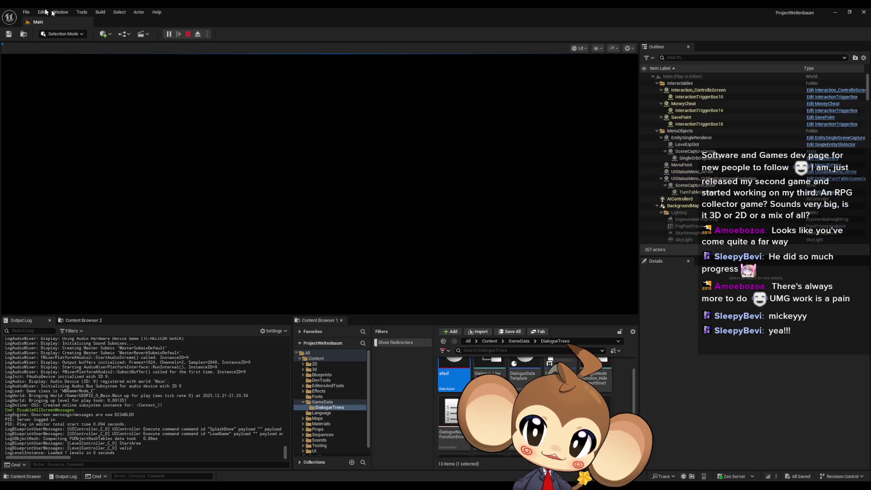
click(25, 12)
click(68, 114)
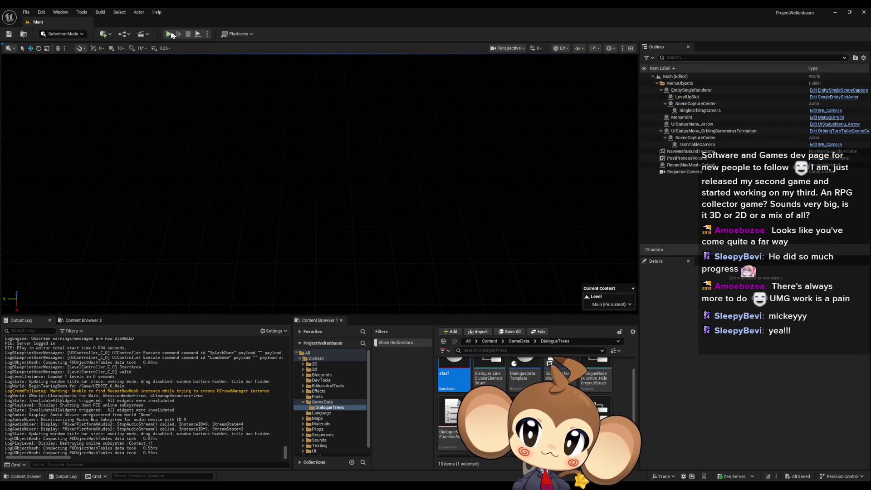
Play the game again, stop it, and bring back the DialogueMainWidget graph.
click(169, 34)
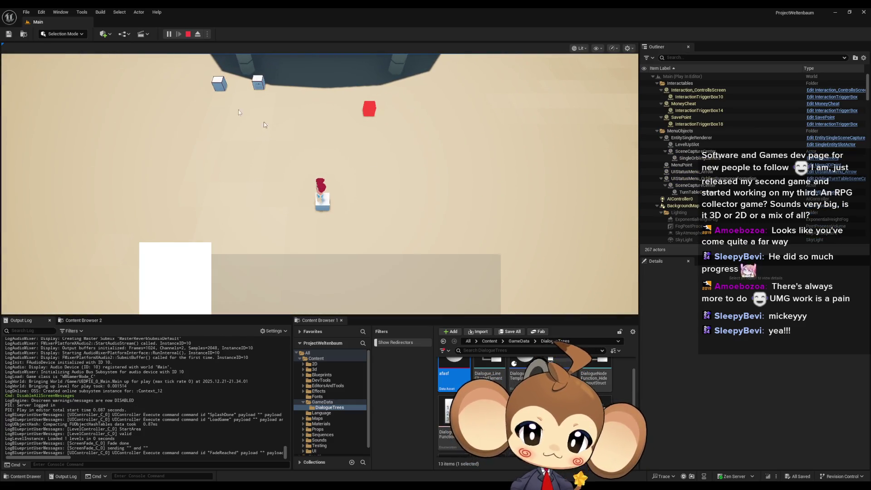
click(187, 35)
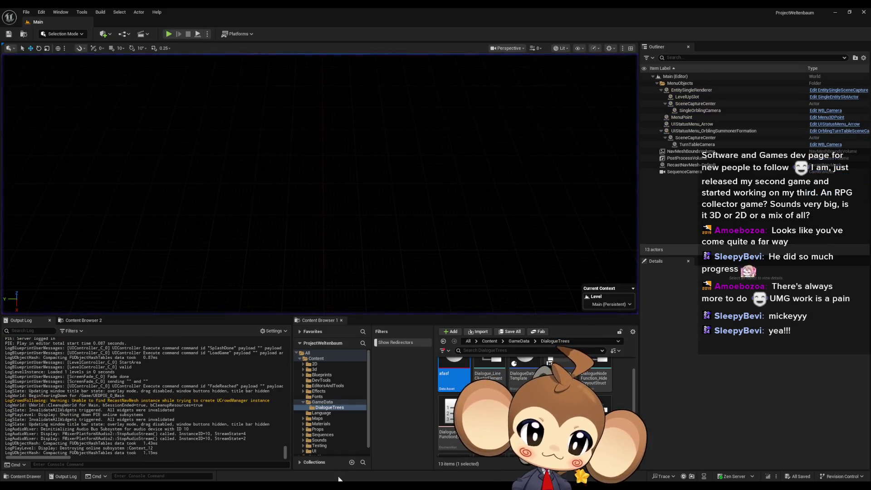
click(390, 461)
scroll(518, 258, up, 2)
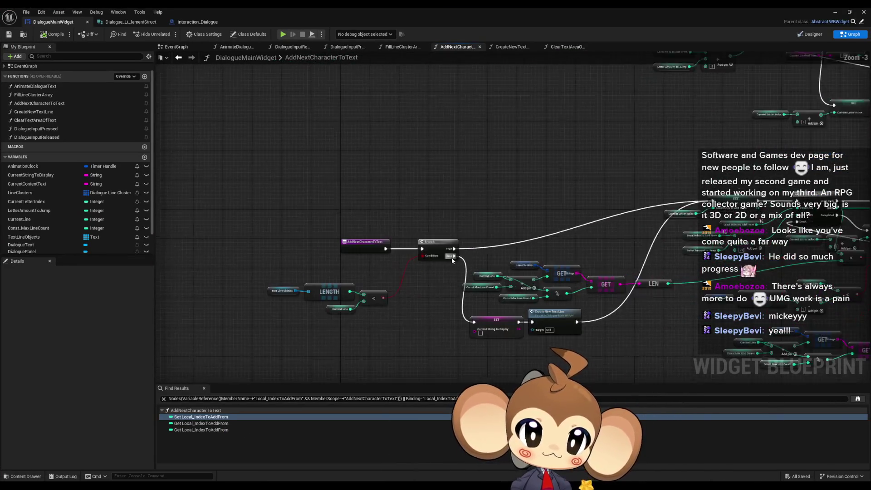
click(38, 86)
double_click(38, 87)
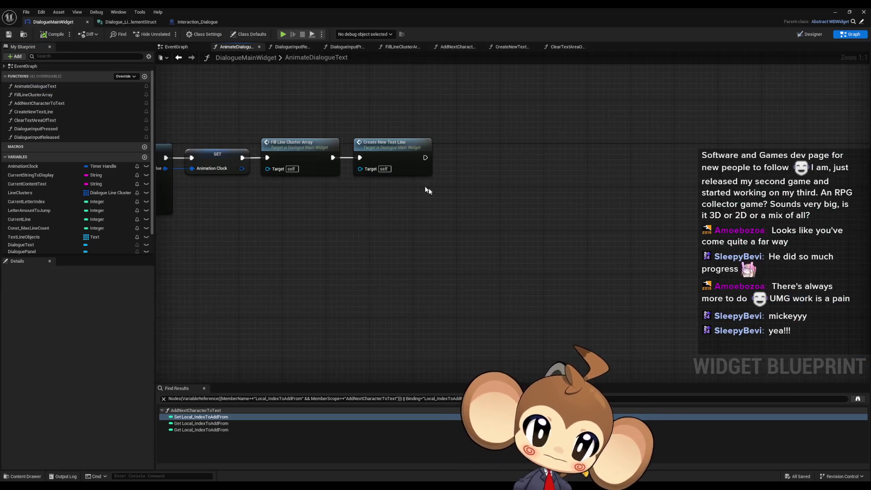
drag(771, 239, 589, 240)
drag(703, 241, 562, 240)
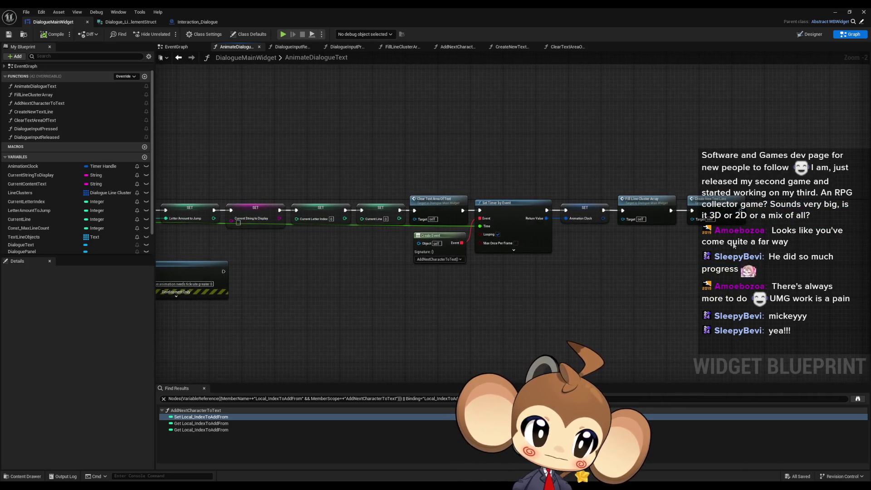
scroll(733, 245, up, 2)
click(703, 199)
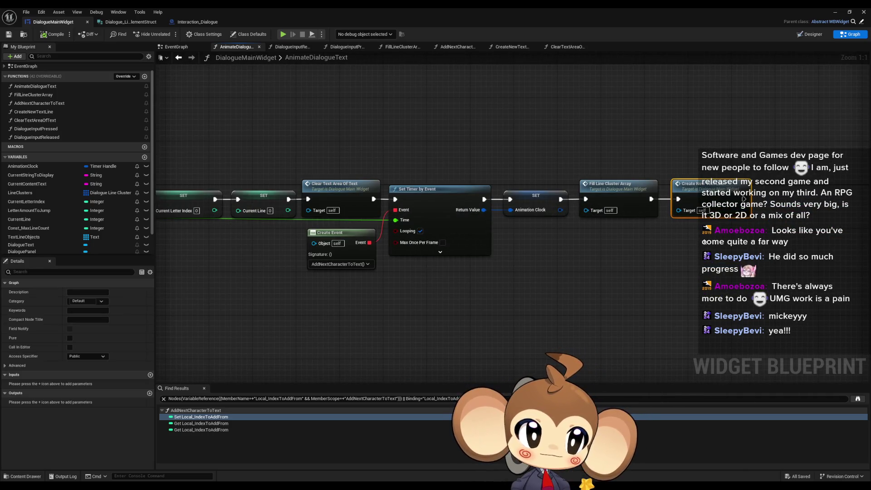
double_click(700, 191)
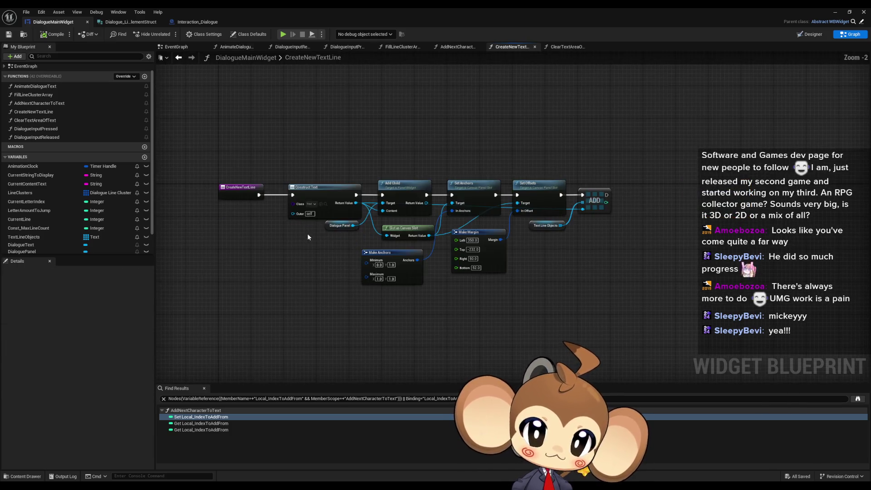
click(180, 57)
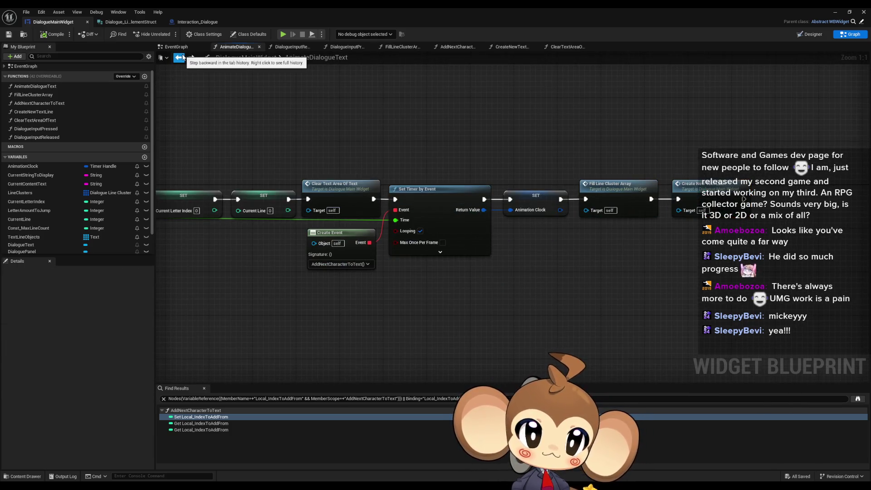
drag(633, 253, 524, 265)
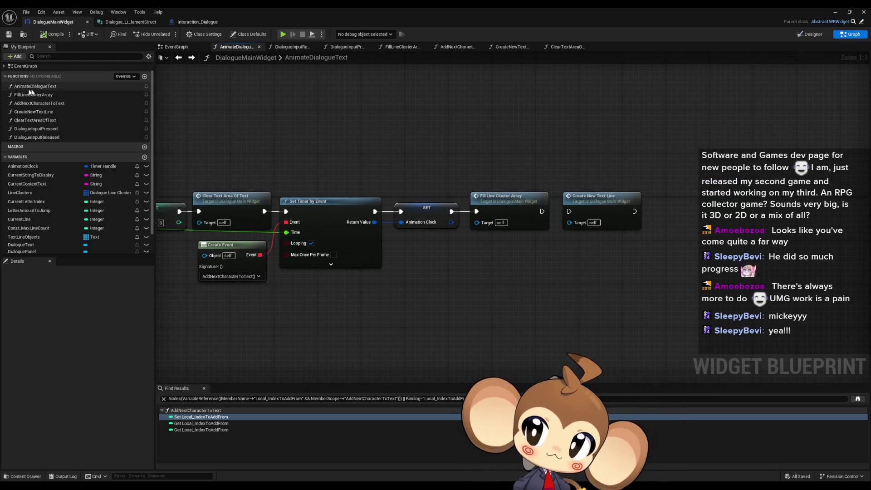
double_click(39, 103)
right_click(431, 242)
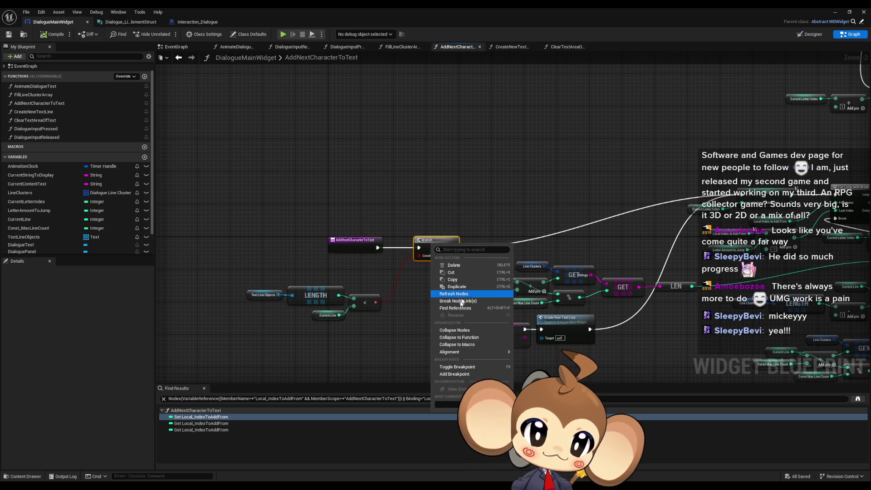
Add a breakpoint on the Branch node, then start play-in-editor and load the saved game.
click(449, 366)
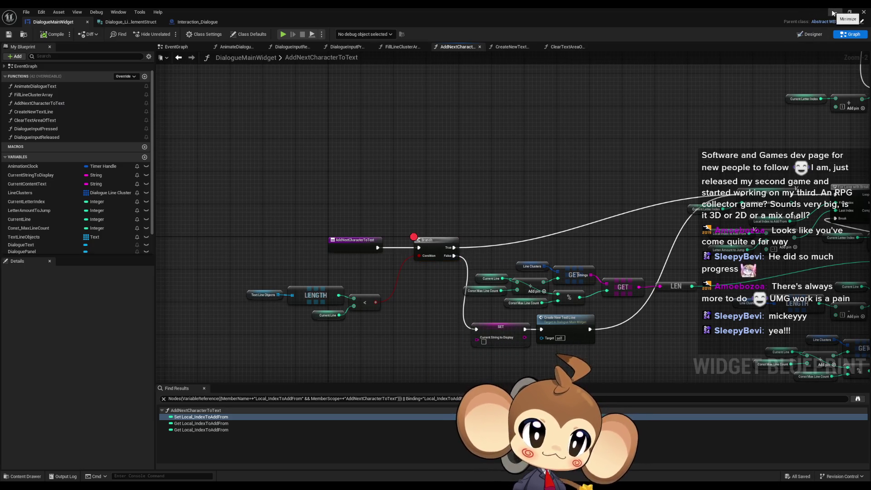
click(850, 12)
click(168, 34)
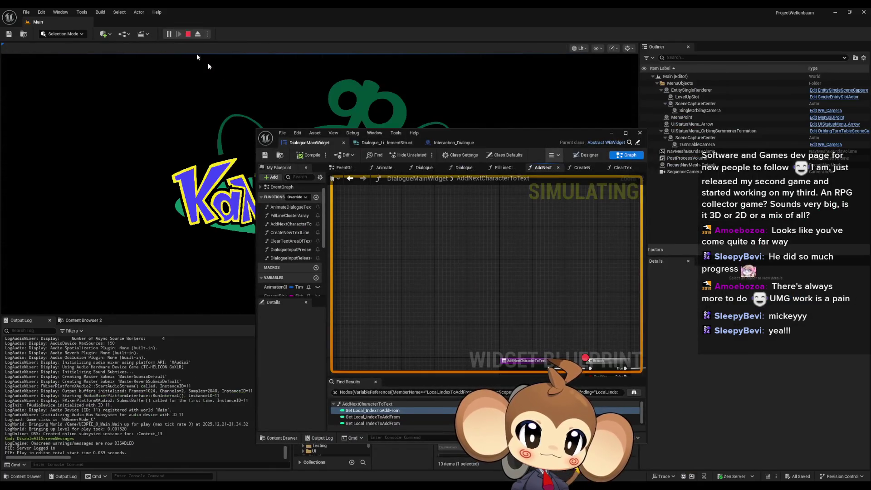
drag(522, 133, 731, 157)
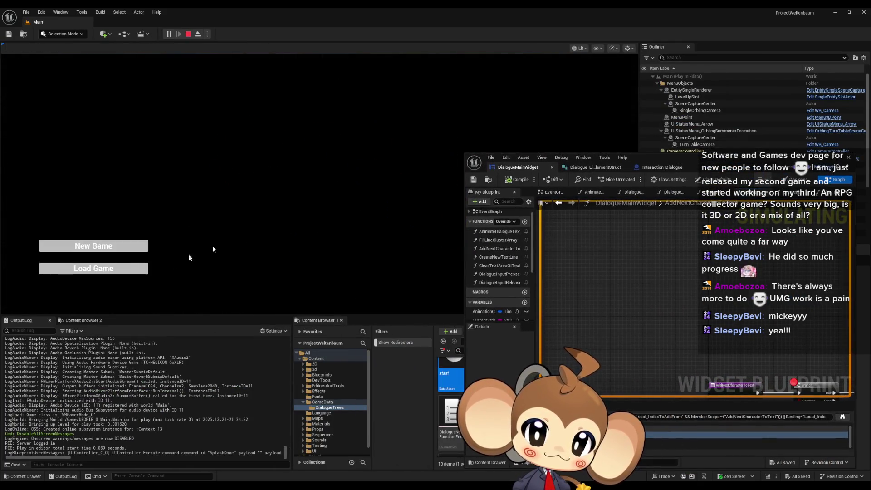
click(135, 269)
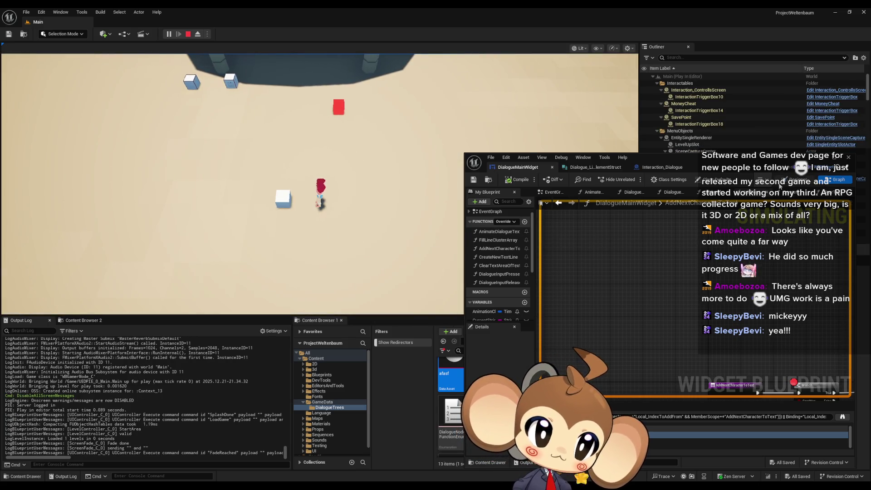
Check the list of objects to debug in the blueprint debugging options.
click(763, 180)
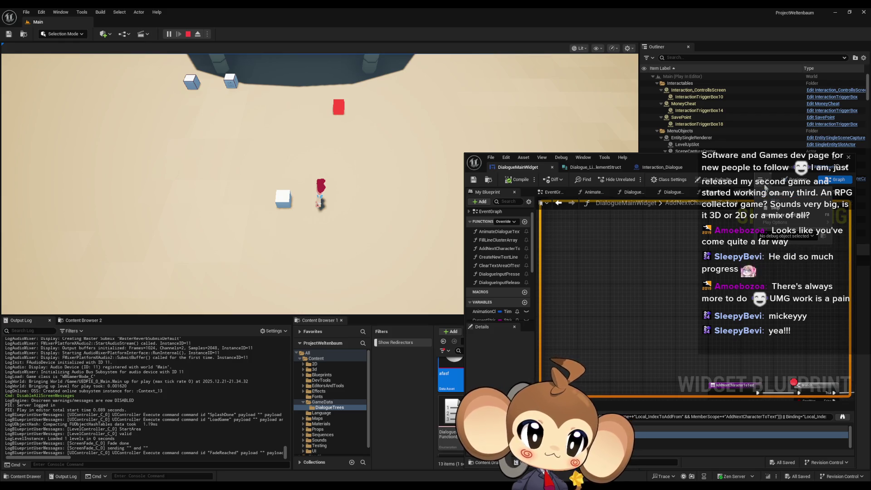
click(784, 237)
click(784, 244)
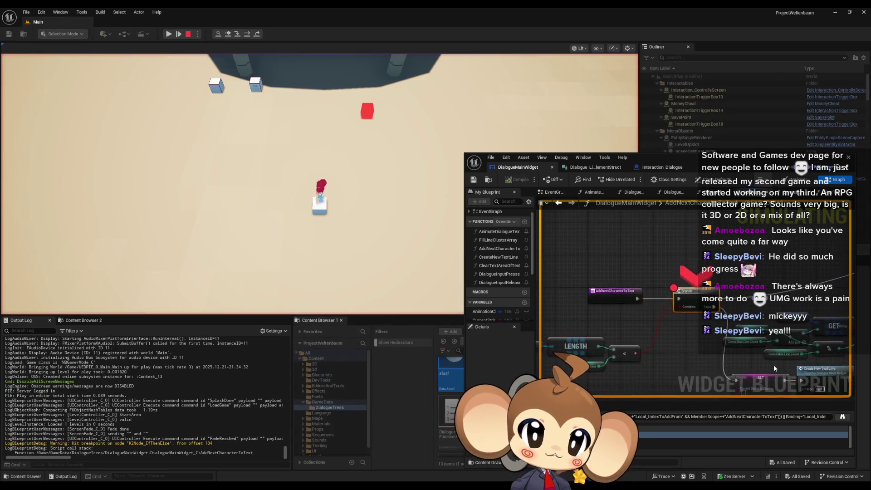
Maximize the blueprint editor and step execution through Create New Text Line to the loop node.
drag(716, 161, 405, 138)
double_click(404, 138)
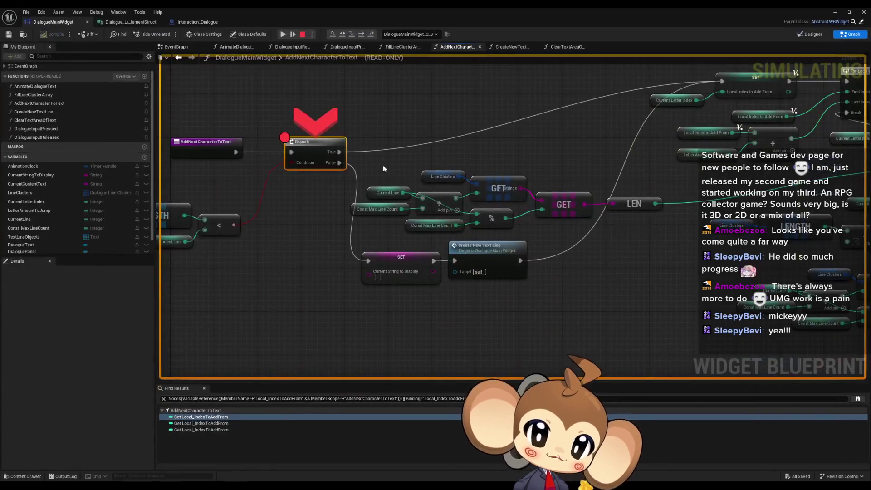
mouse_move(220, 276)
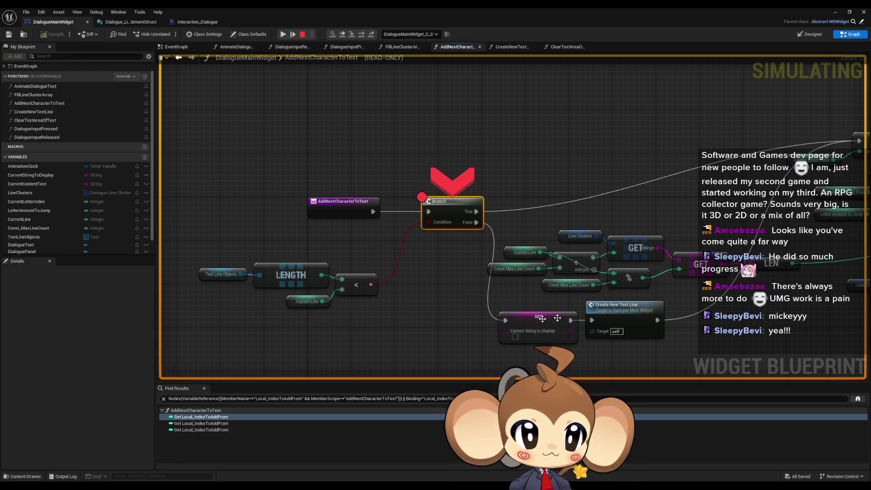
click(362, 34)
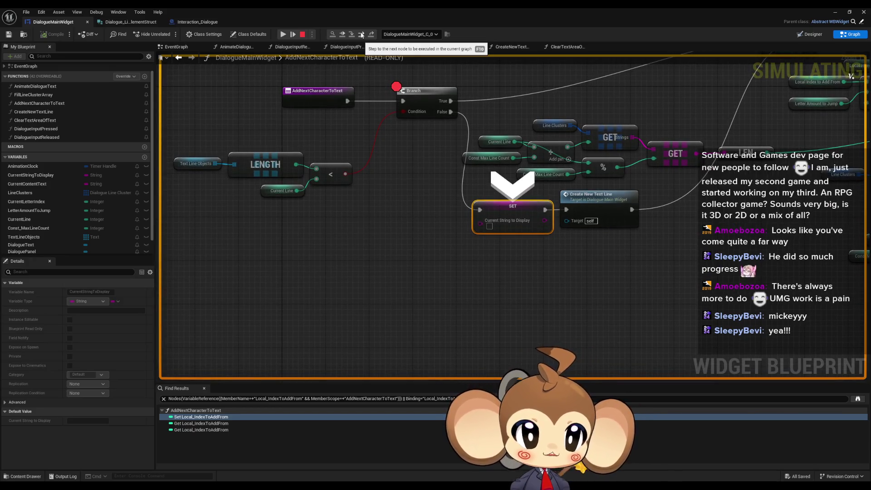
click(361, 34)
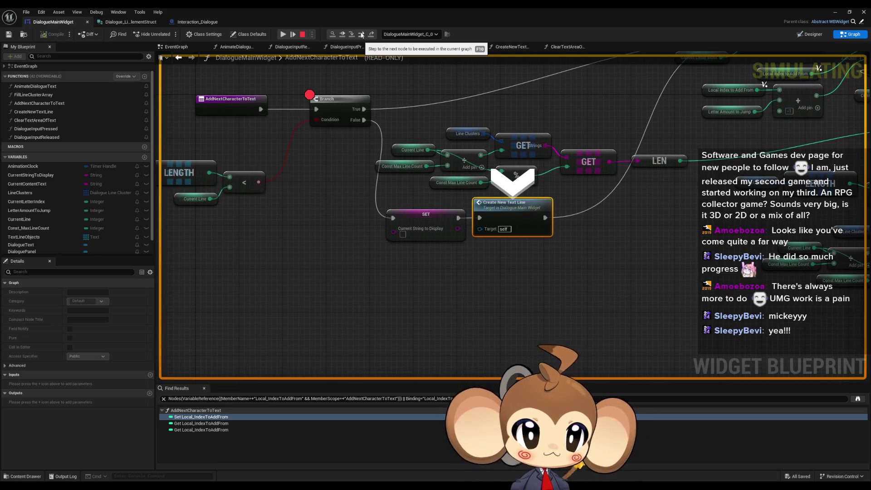
click(361, 34)
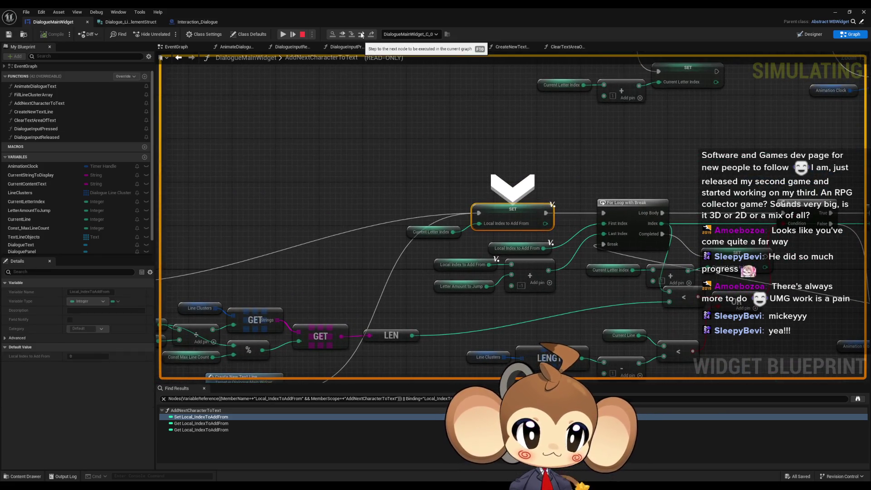
click(361, 34)
Step on through the Branches and SET Current Letter Index to SET Current Line, inspecting LEN's value of 6.
click(361, 34)
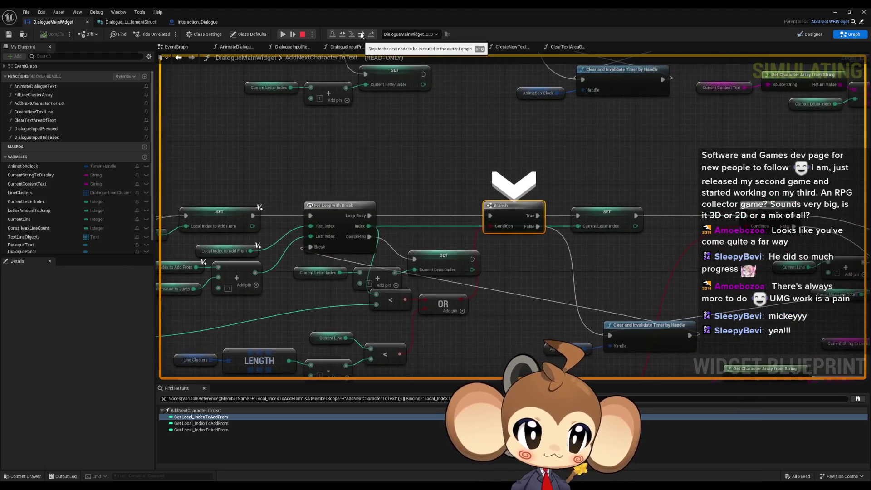
click(361, 34)
click(362, 34)
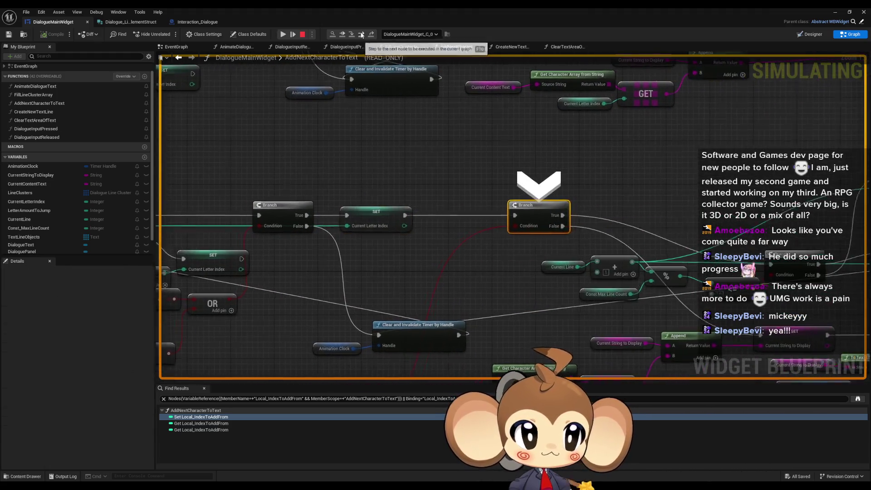
click(361, 34)
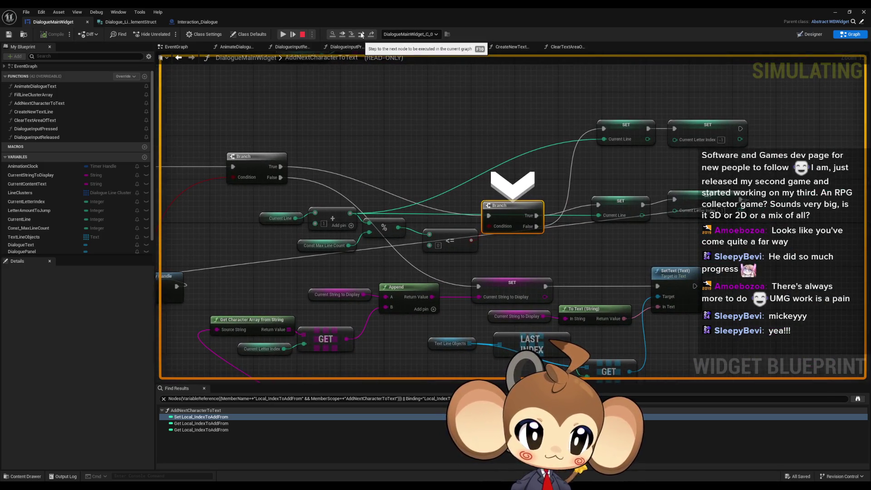
click(361, 34)
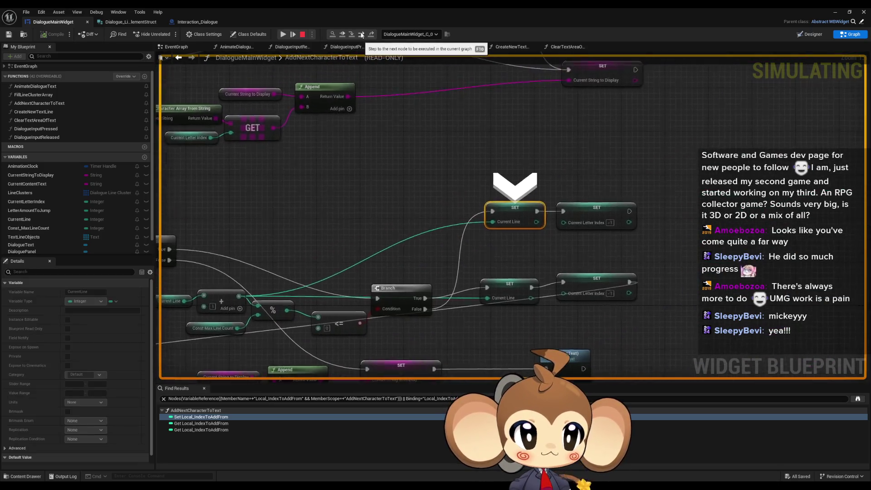
drag(385, 248, 446, 190)
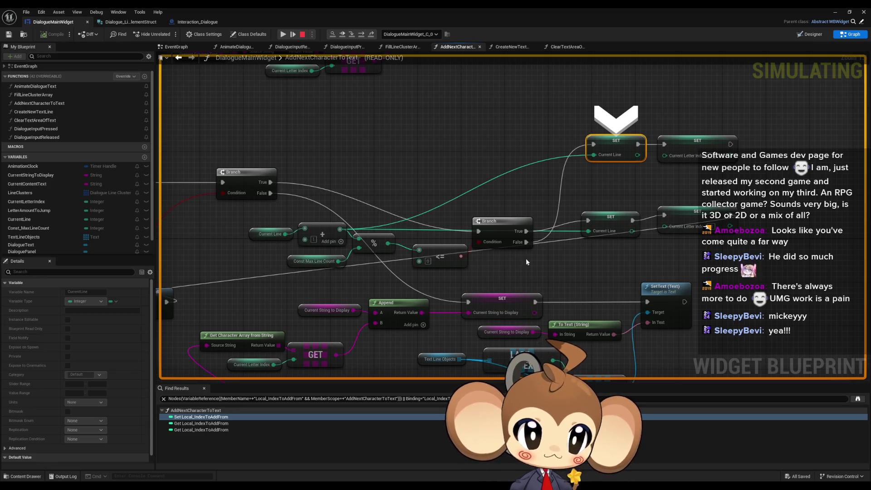
mouse_move(264, 187)
mouse_down()
mouse_move(369, 184)
mouse_move(537, 120)
mouse_move(687, 81)
mouse_move(686, 111)
mouse_up()
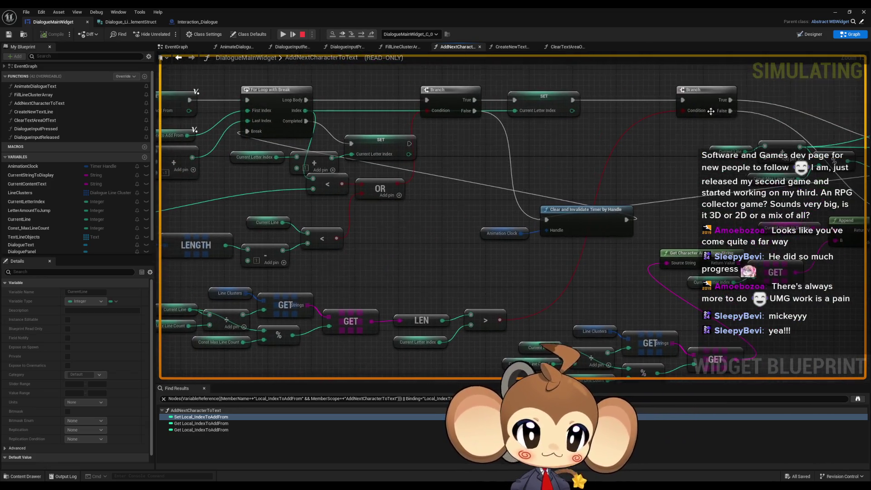
mouse_move(869, 211)
mouse_down()
mouse_move(806, 236)
mouse_move(421, 268)
mouse_move(568, 246)
mouse_up()
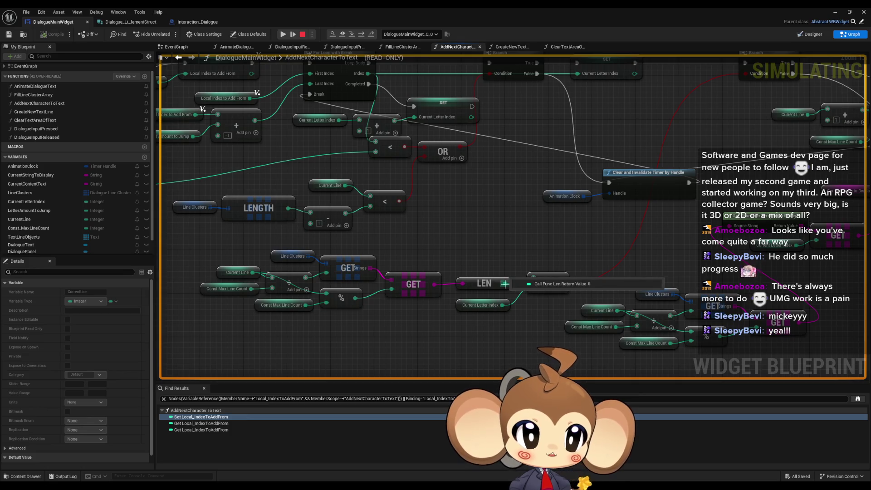
mouse_move(501, 308)
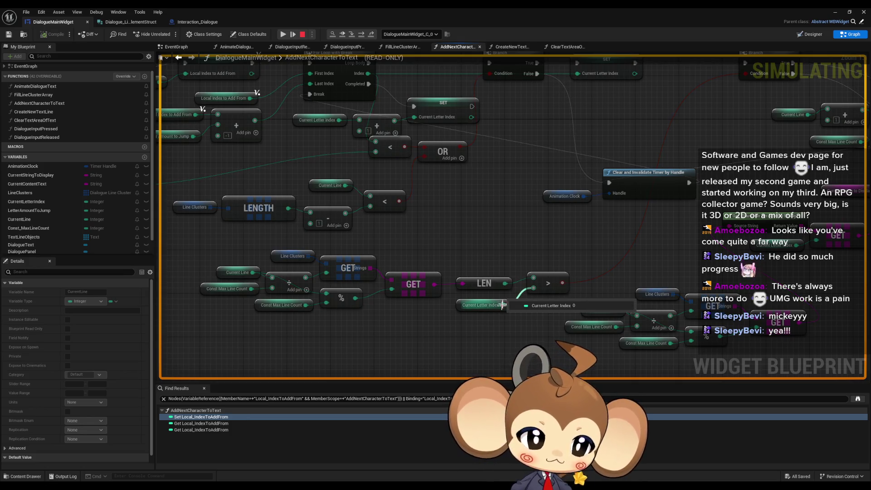
mouse_move(504, 283)
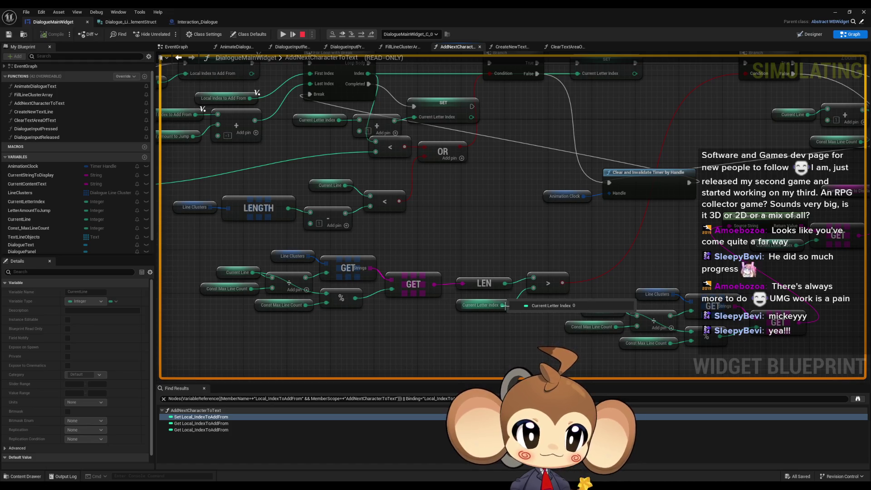
scroll(504, 305, down, 2)
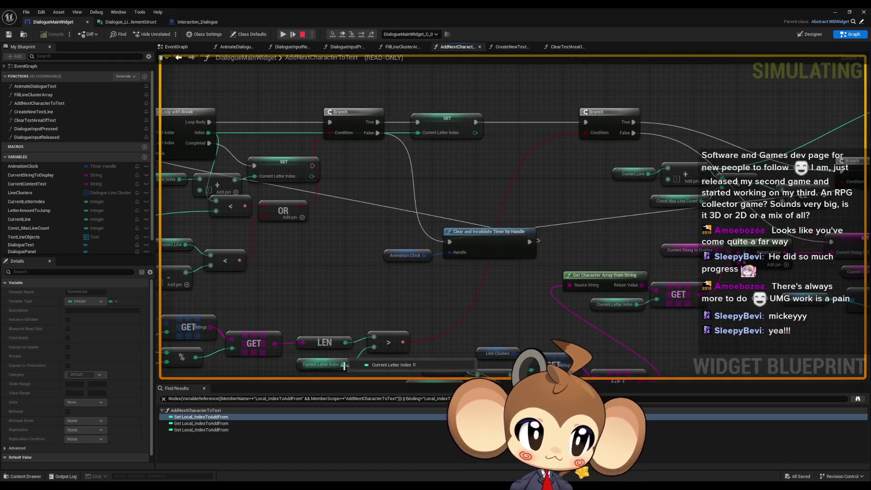
scroll(424, 293, down, 2)
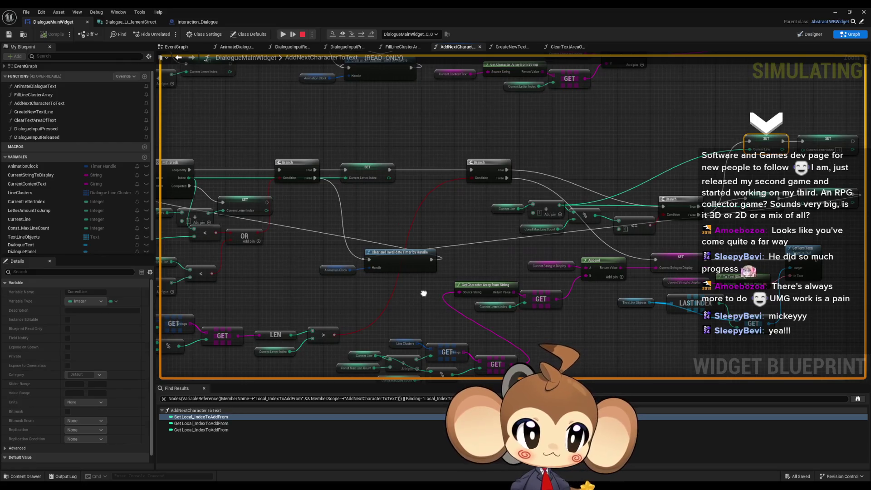
mouse_move(424, 294)
mouse_down()
mouse_move(504, 251)
mouse_move(550, 253)
mouse_up()
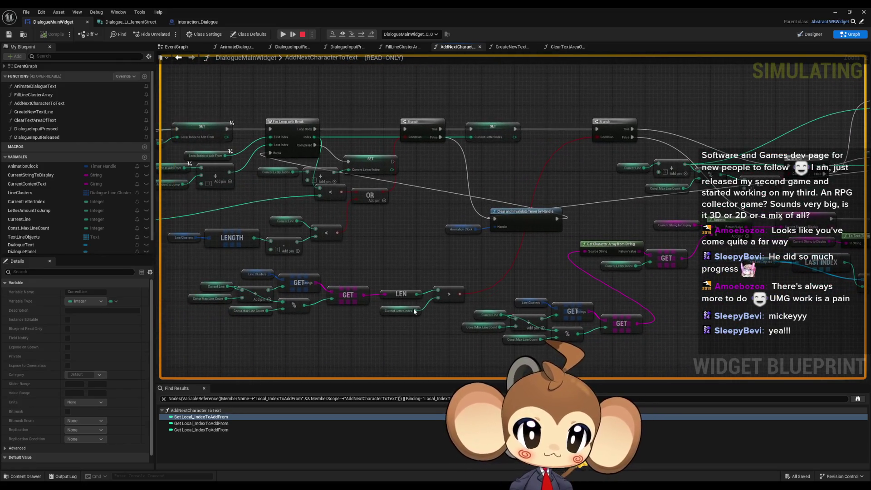
mouse_move(419, 297)
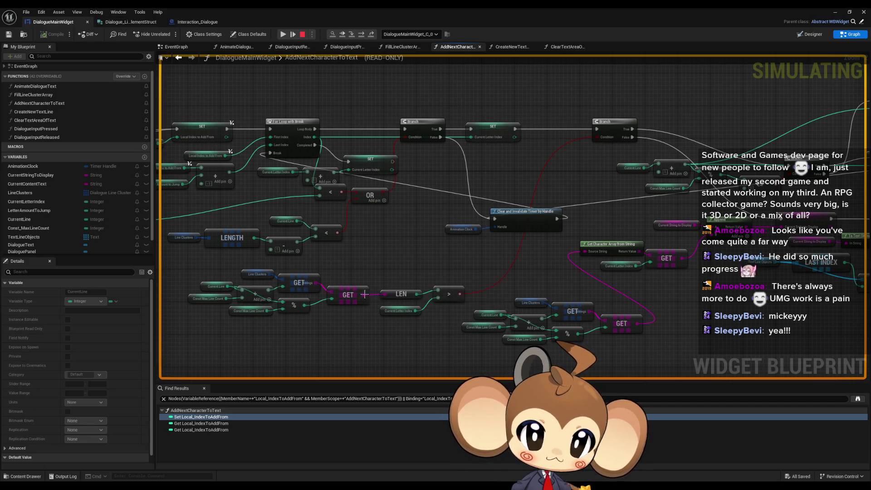
mouse_move(313, 283)
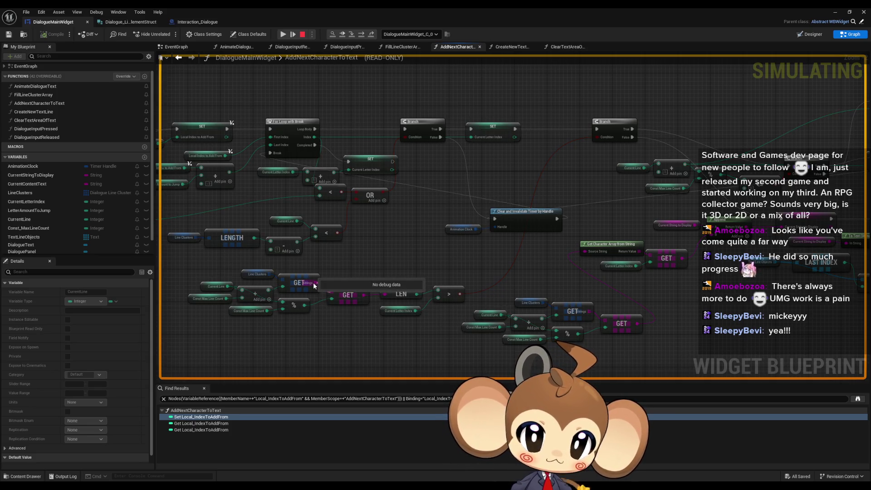
scroll(313, 282, up, 3)
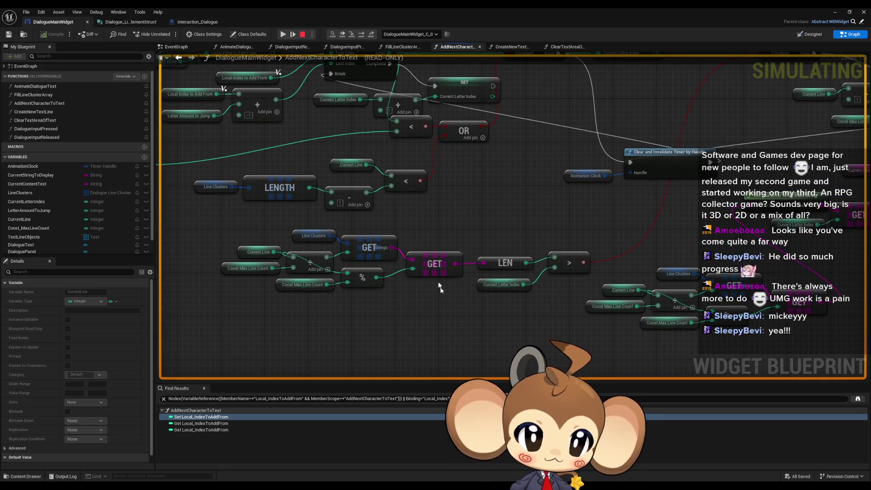
mouse_move(440, 263)
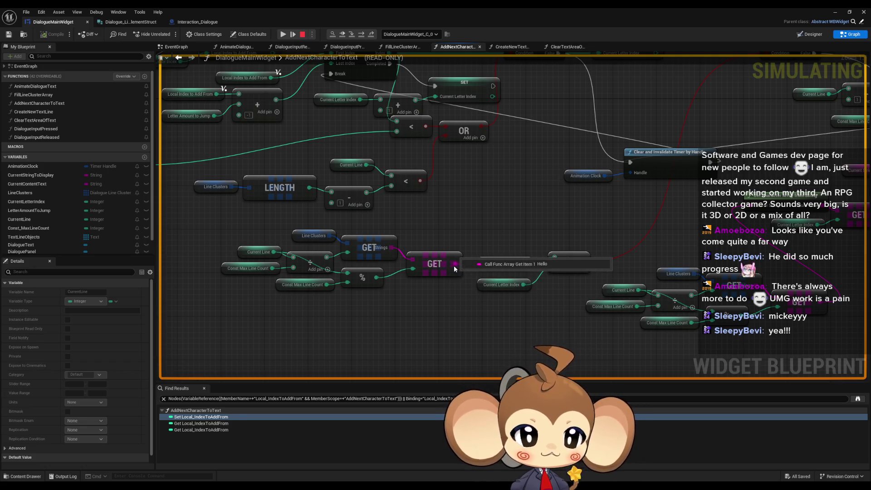
mouse_move(523, 264)
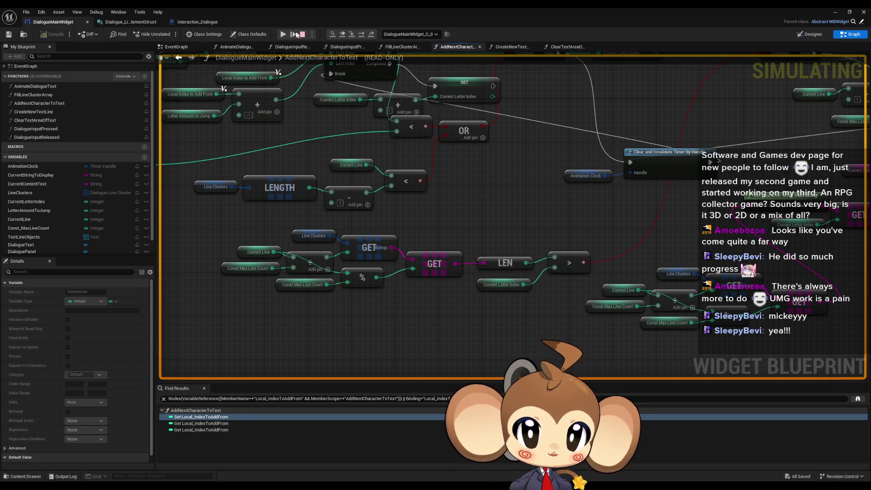
double_click(501, 14)
Move the blueprint editor aside and stop the play-in-editor session.
mouse_move(470, 136)
mouse_down()
mouse_move(353, 133)
mouse_move(371, 119)
mouse_move(394, 116)
mouse_move(396, 124)
mouse_up()
click(329, 133)
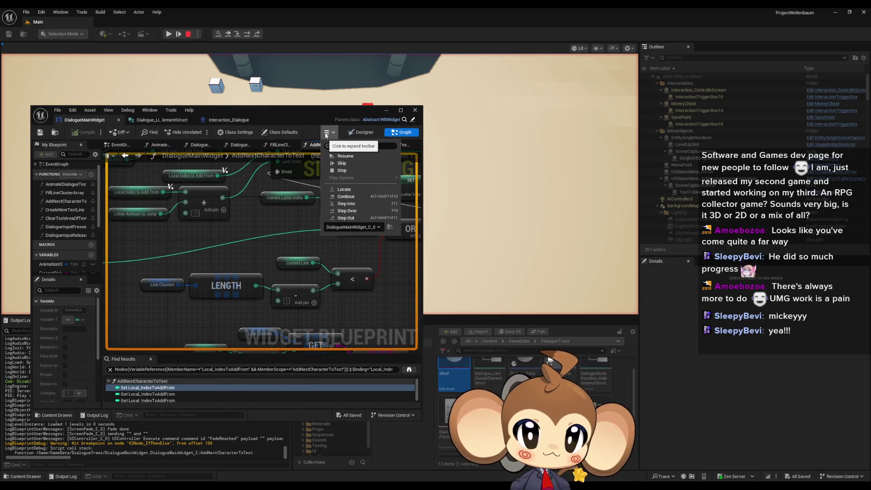
click(327, 132)
click(326, 131)
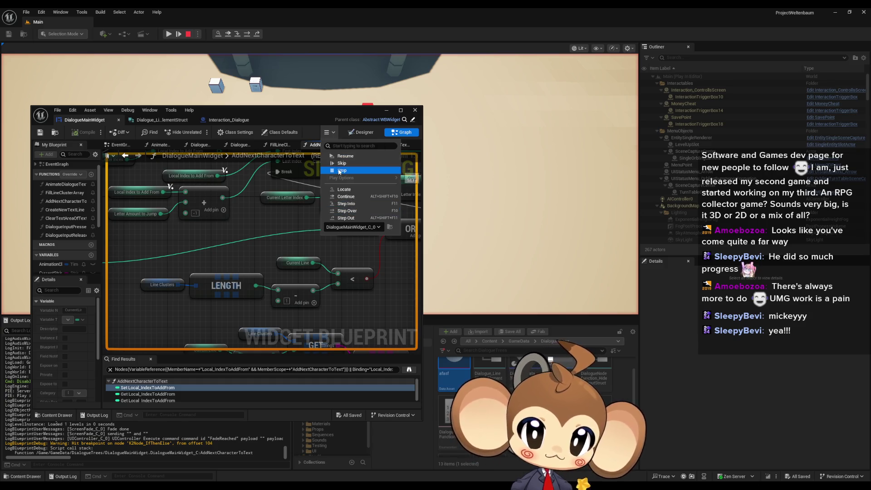
click(341, 170)
Open the afasf and yes dialogue assets, moving the yes window up and right.
double_click(453, 369)
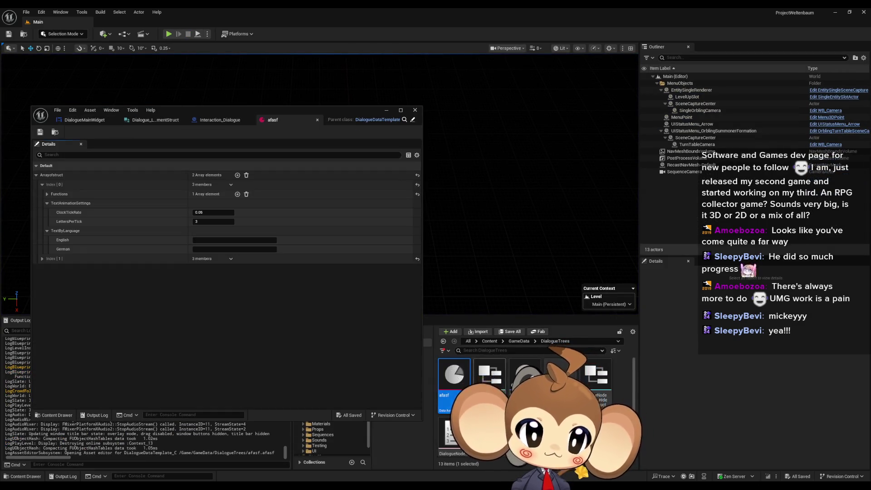
double_click(452, 431)
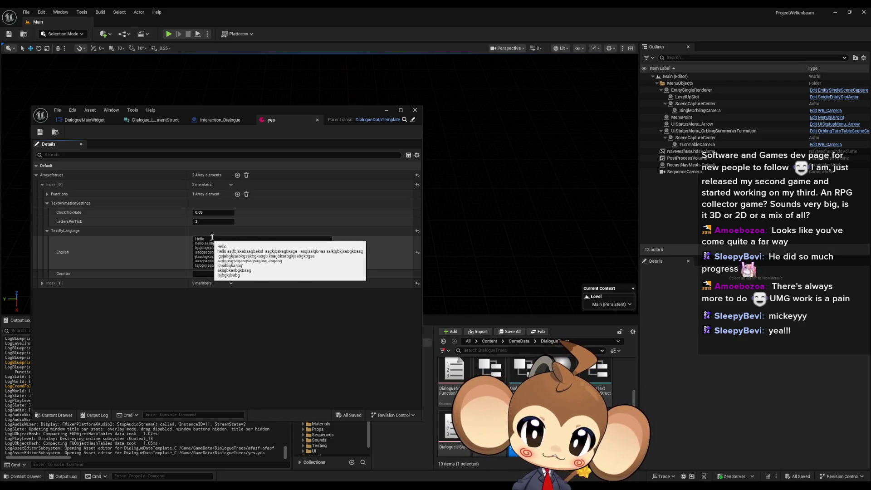
drag(271, 111, 522, 84)
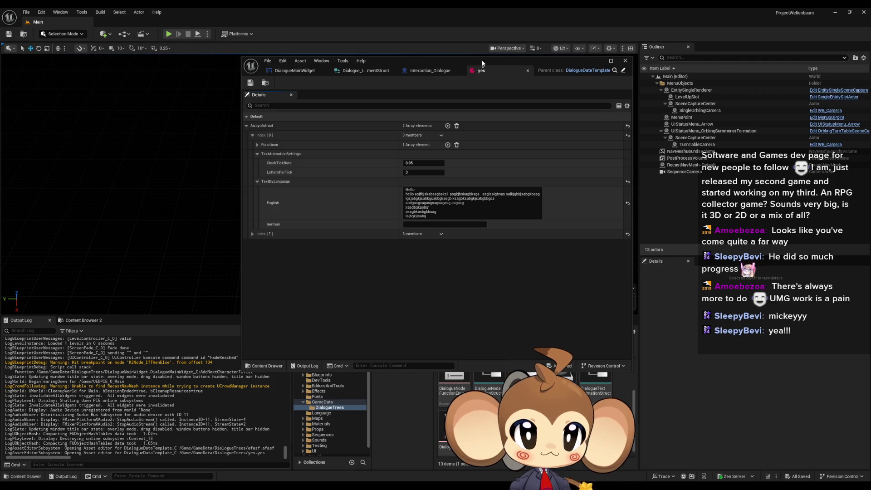
click(431, 70)
Reopen AddNextCharacterToText maximized and survey the Branch and Current Letter Index getter nodes.
click(294, 70)
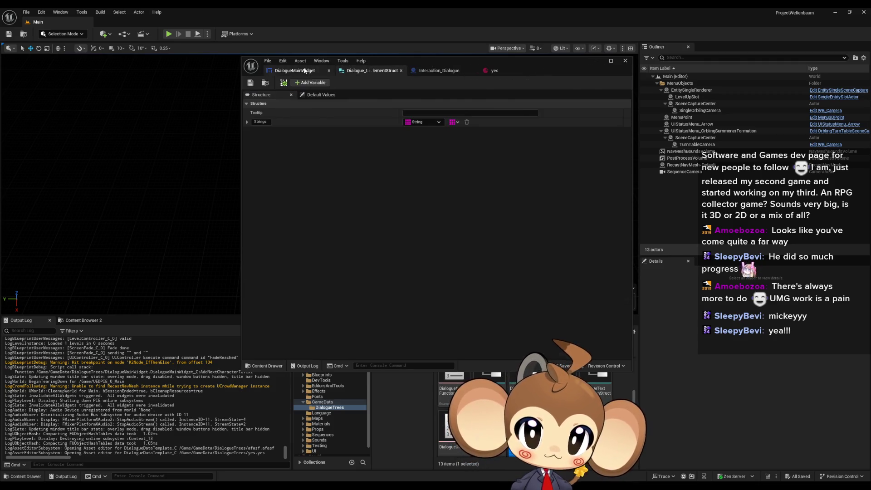
double_click(439, 65)
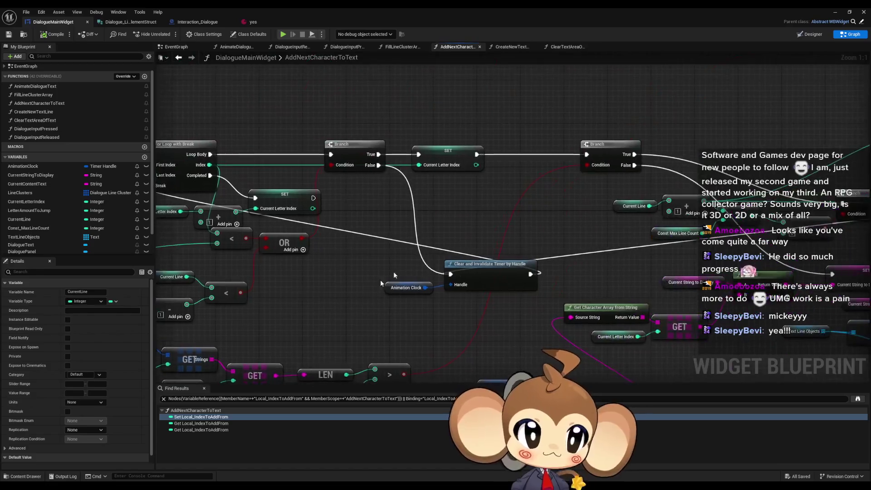
click(595, 144)
scroll(589, 154, down, 2)
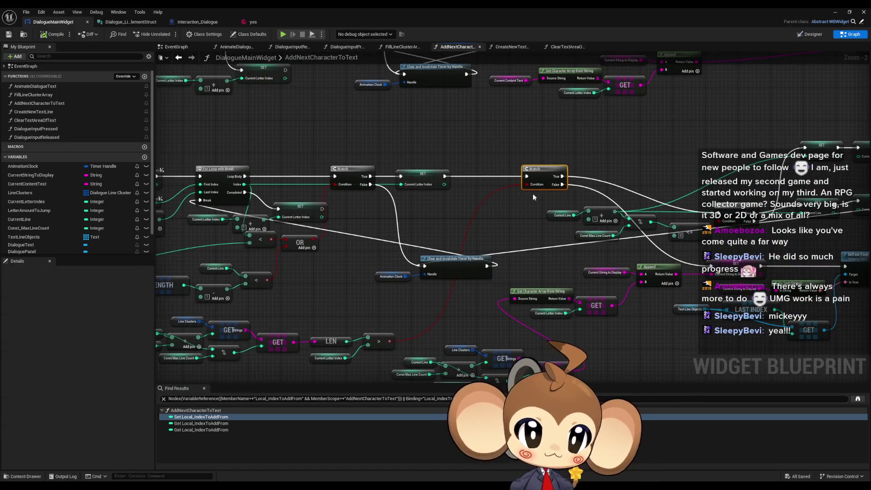
mouse_move(501, 200)
mouse_down()
mouse_move(477, 176)
mouse_move(411, 175)
mouse_up()
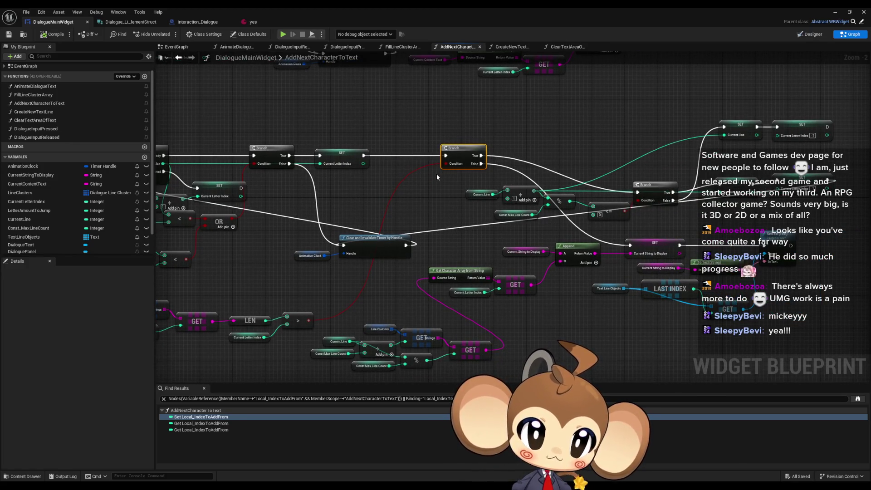
scroll(433, 175, down, 2)
mouse_move(434, 175)
mouse_down()
mouse_move(461, 234)
mouse_move(473, 217)
mouse_up()
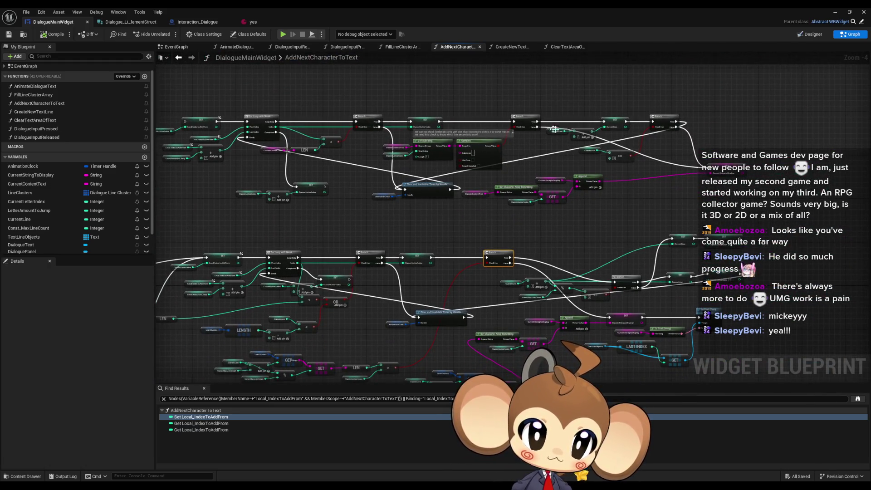
scroll(505, 132, up, 4)
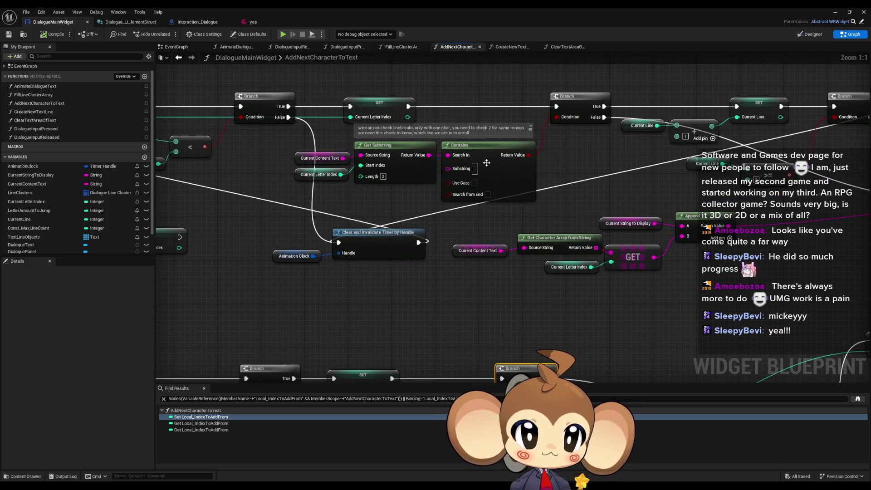
scroll(464, 218, down, 3)
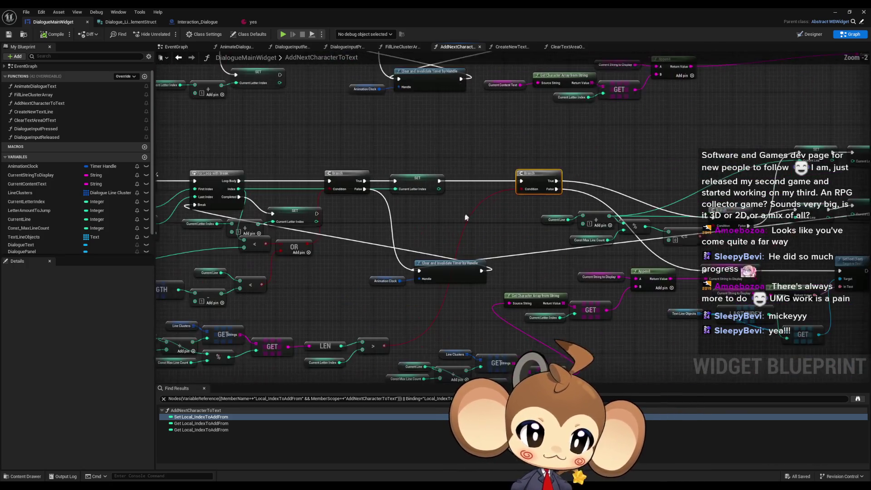
scroll(465, 218, up, 2)
click(398, 274)
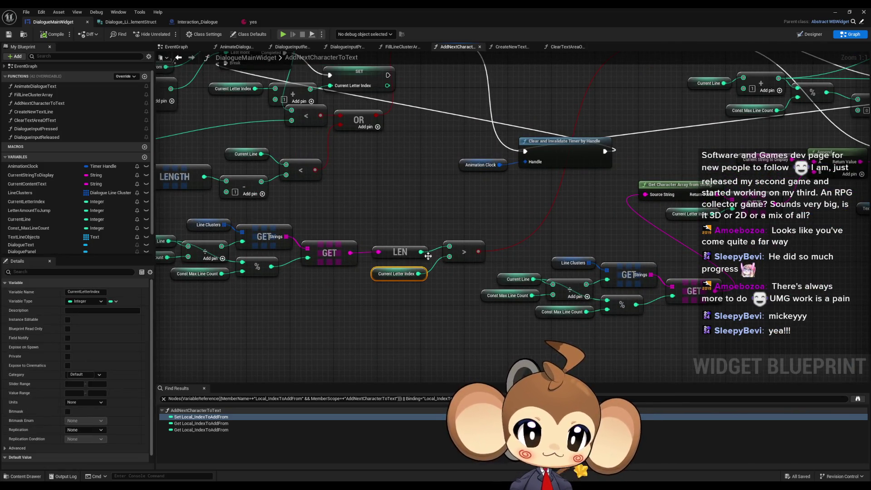
Move the Current Letter Index getter above LEN and wire LEN into the > node's lower input.
drag(399, 274, 399, 231)
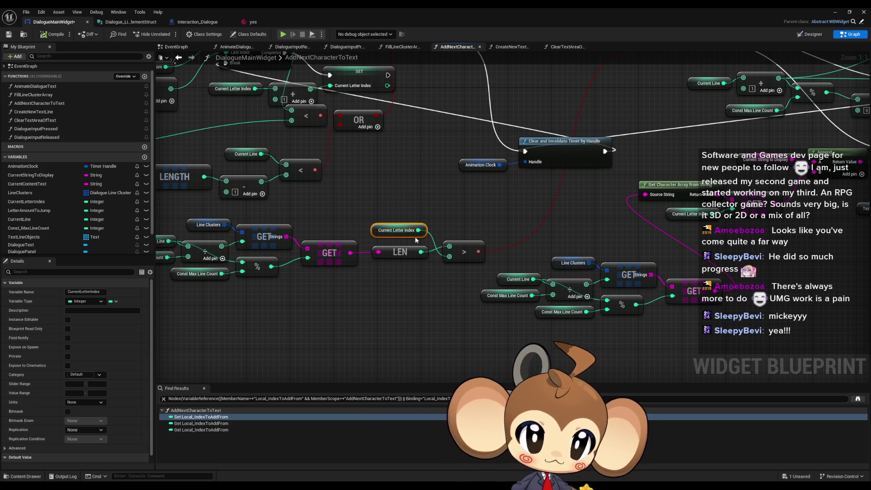
drag(572, 260, 431, 349)
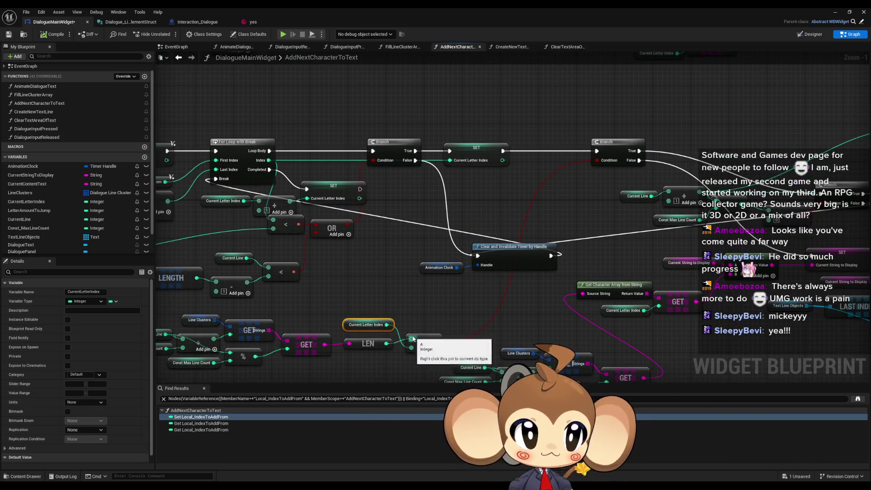
scroll(566, 169, down, 1)
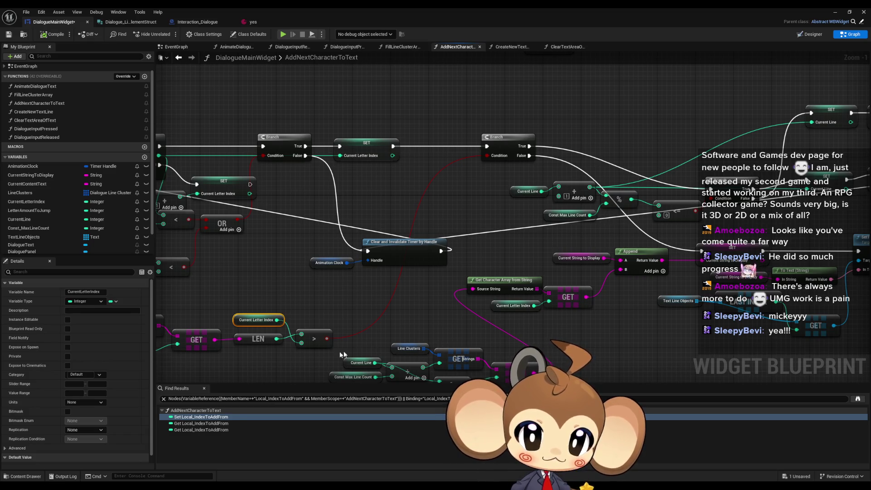
scroll(406, 323, up, 1)
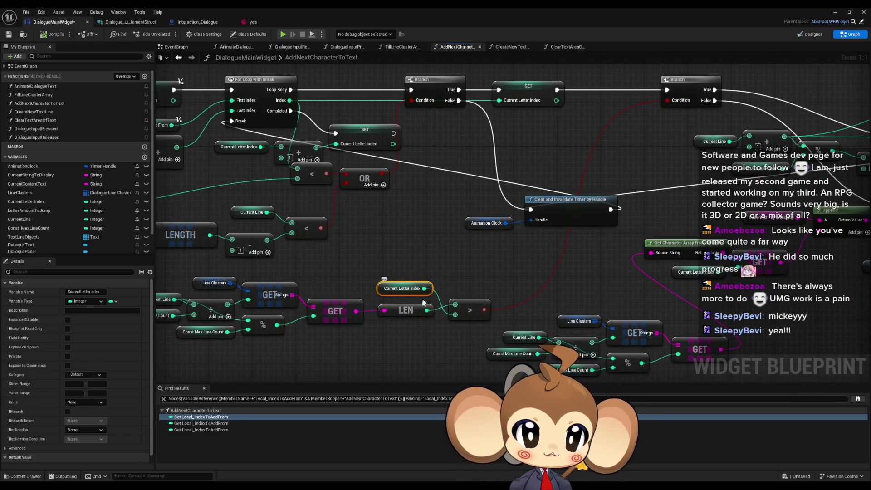
drag(427, 310, 456, 315)
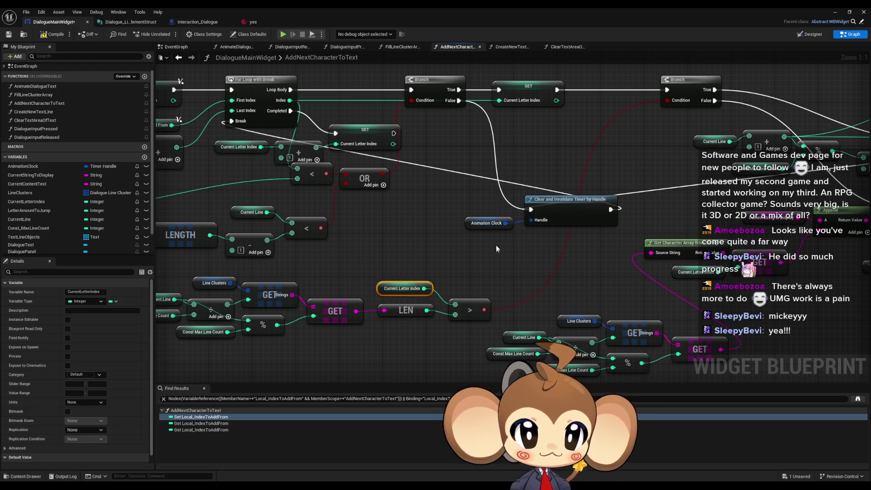
Return to the level editor and start a play-in-editor session with Alt+P.
scroll(252, 240, down, 3)
drag(623, 139, 557, 175)
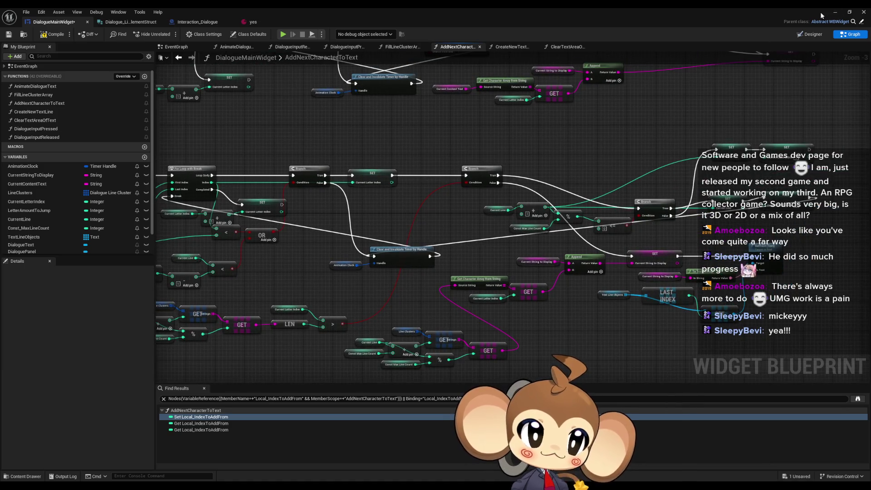
click(835, 12)
key(alt+p)
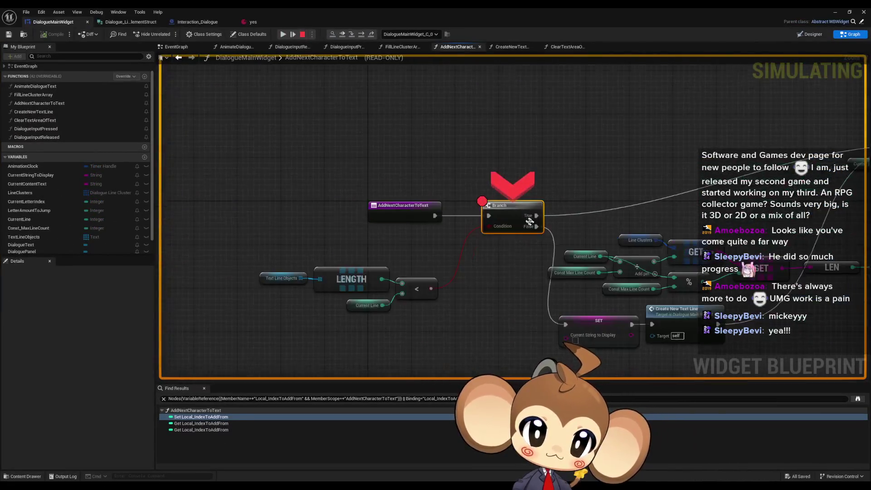
Restore the blueprint window beside the game view and resume past the breakpoint.
double_click(529, 7)
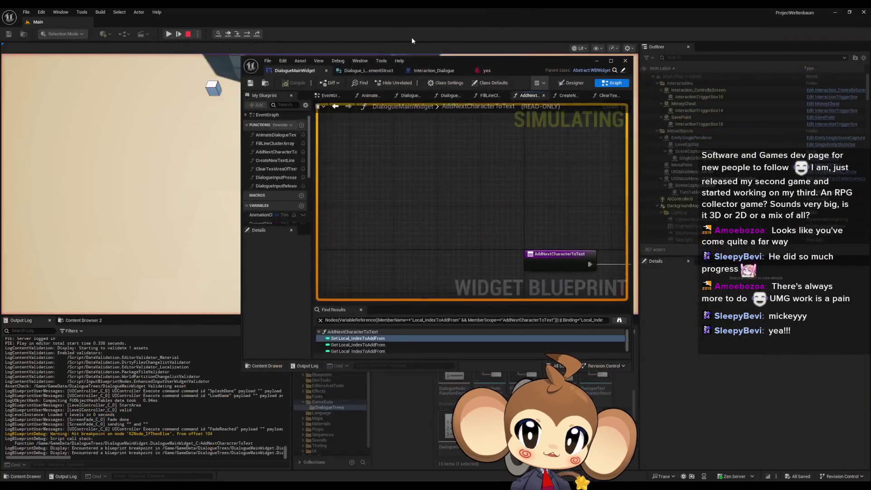
drag(458, 68, 709, 129)
click(169, 34)
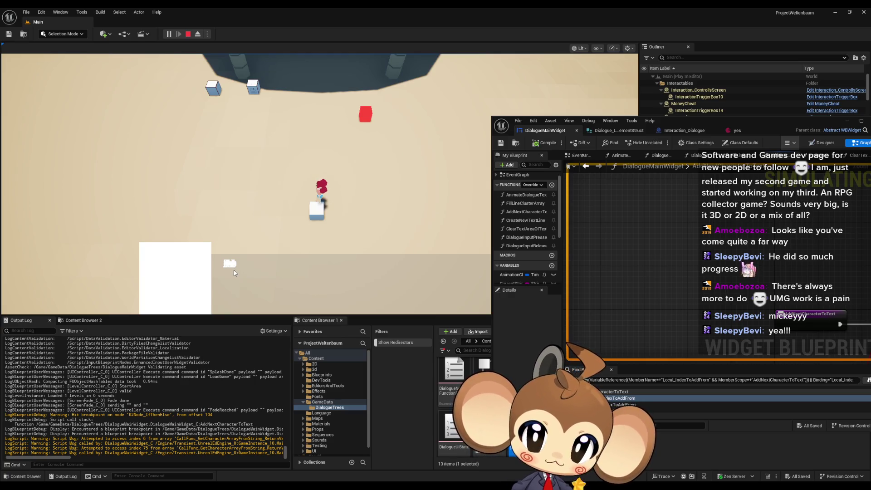
Stop, restart the play session, and load the saved game.
click(188, 36)
click(170, 34)
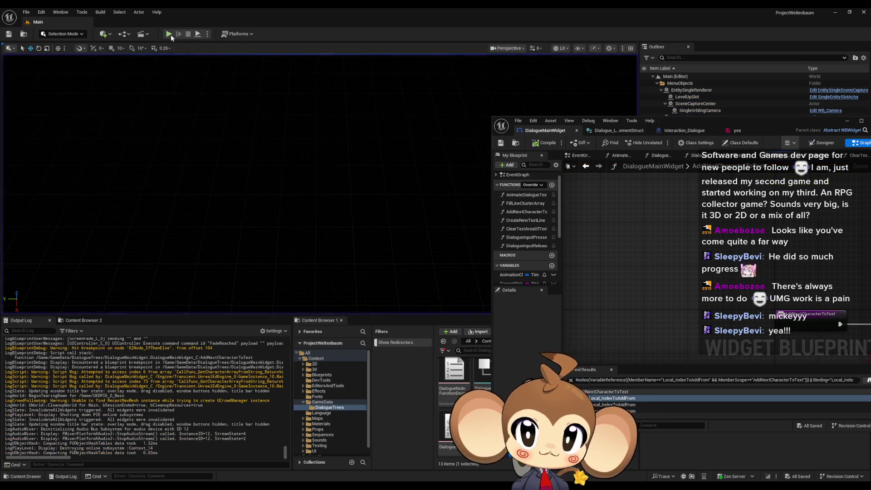
click(128, 265)
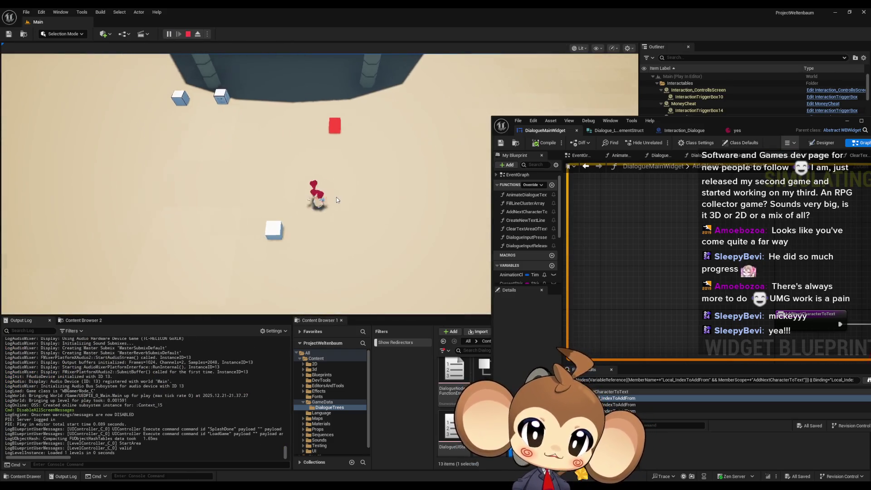
Add breakpoints on the Current Letter Index SET node and the entry Branch node.
scroll(833, 264, down, 5)
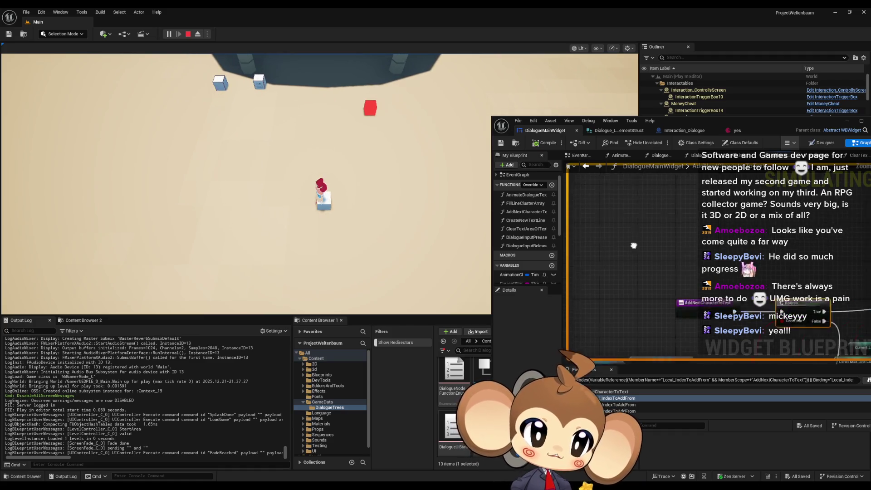
scroll(833, 264, down, 5)
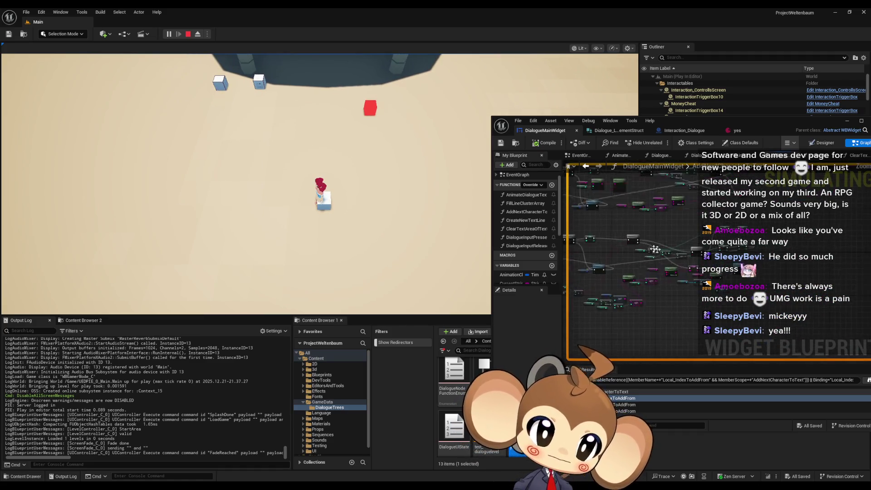
scroll(690, 247, up, 5)
right_click(689, 245)
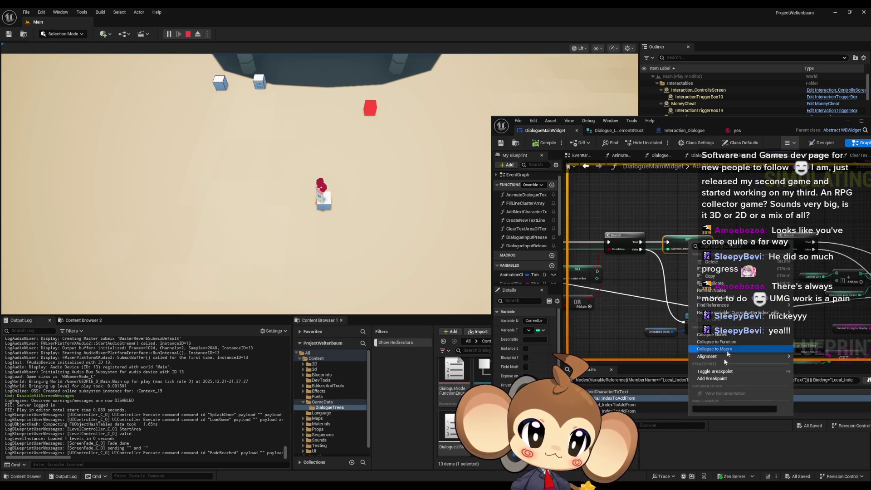
click(715, 378)
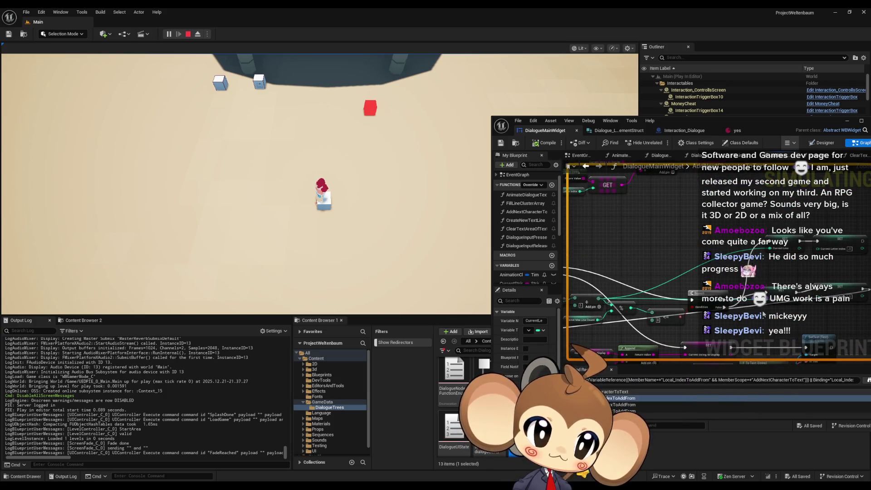
drag(707, 292, 775, 287)
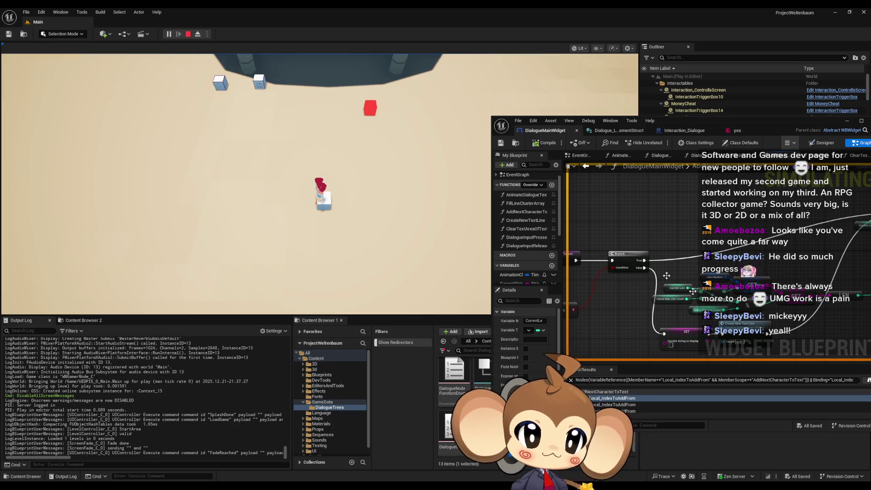
right_click(626, 257)
click(603, 381)
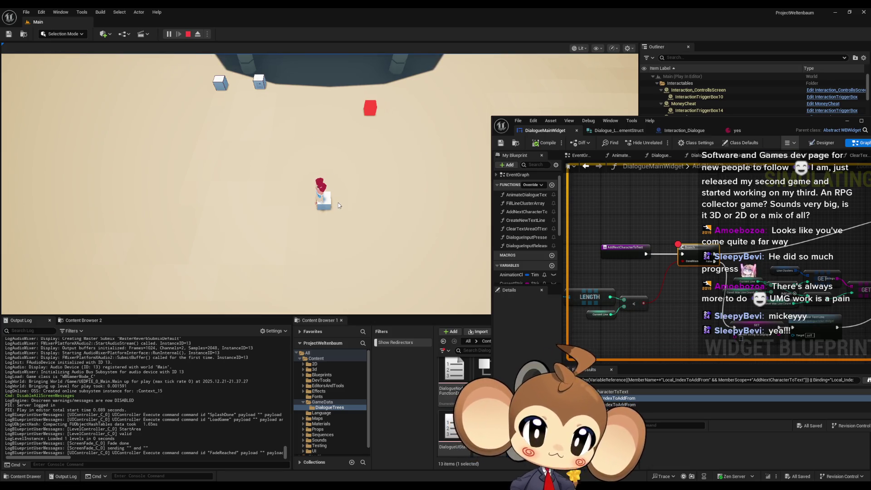
Maximize the blueprint editor and step onto the Current String to Display SET, continuing to the Current Letter Index breakpoint.
double_click(757, 130)
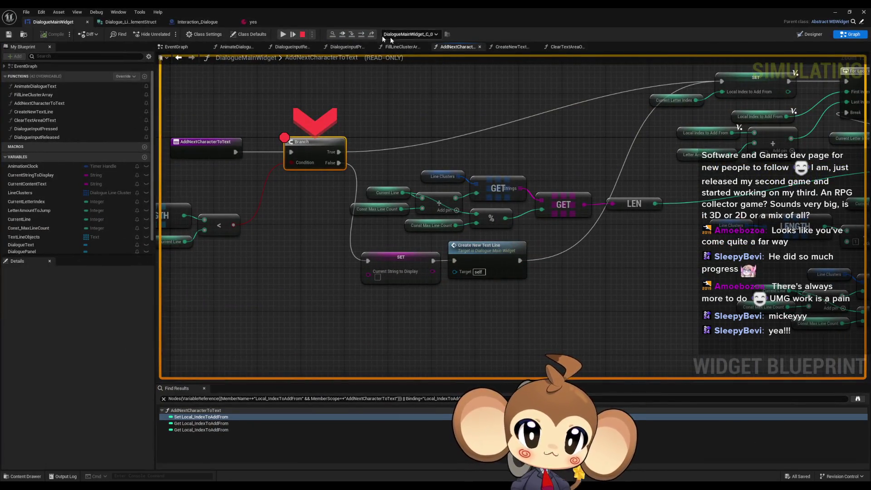
click(359, 35)
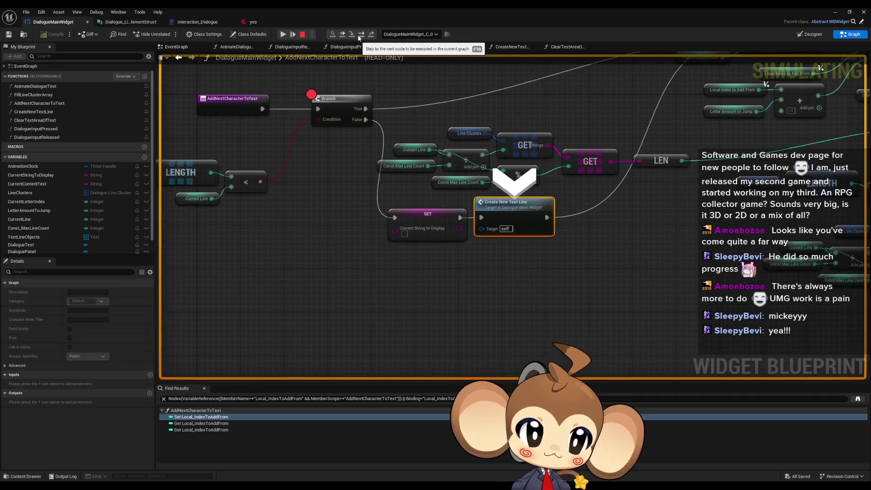
click(359, 38)
click(360, 38)
click(359, 38)
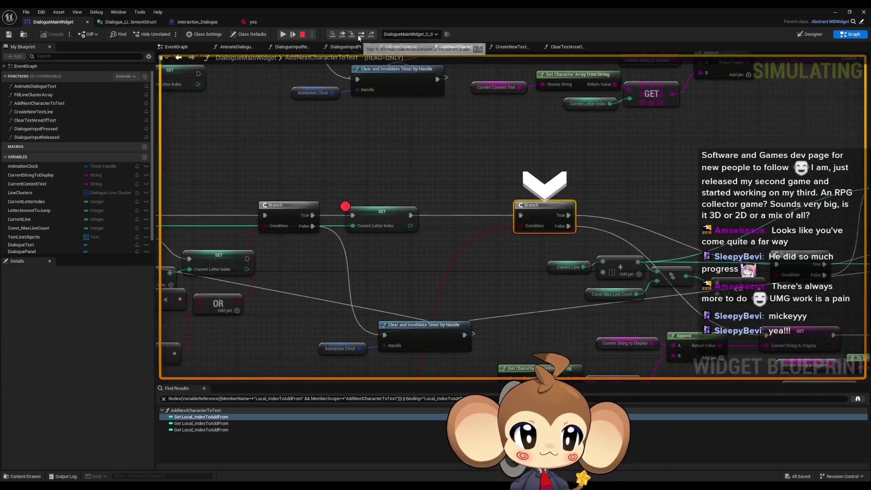
click(359, 38)
click(359, 38)
click(359, 38)
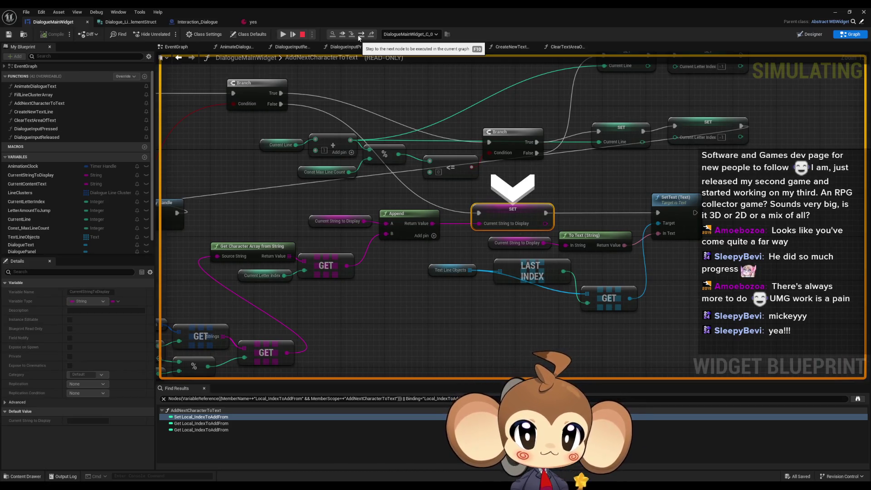
click(359, 38)
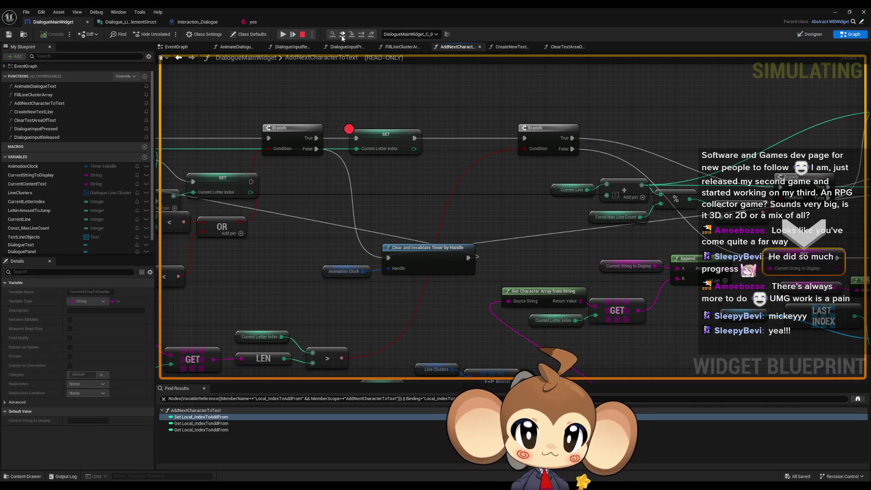
Step on through the Current Letter Index and Current String to Display setters.
click(361, 36)
click(363, 37)
click(363, 37)
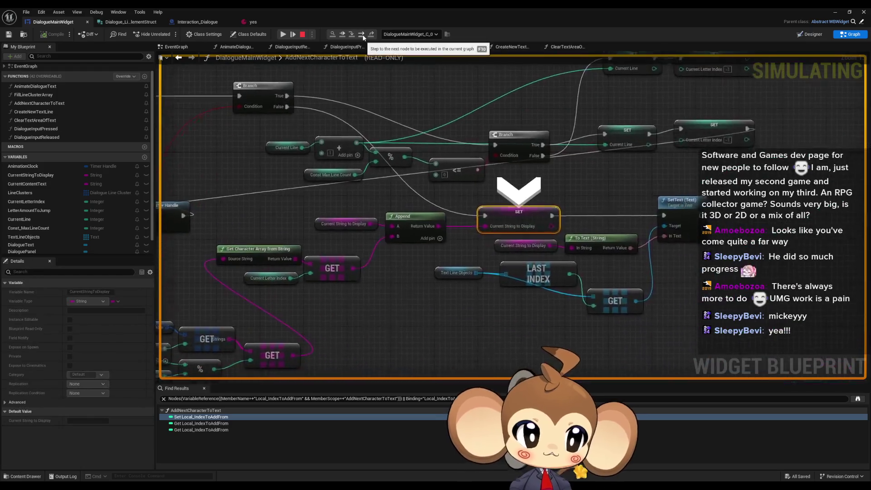
click(359, 35)
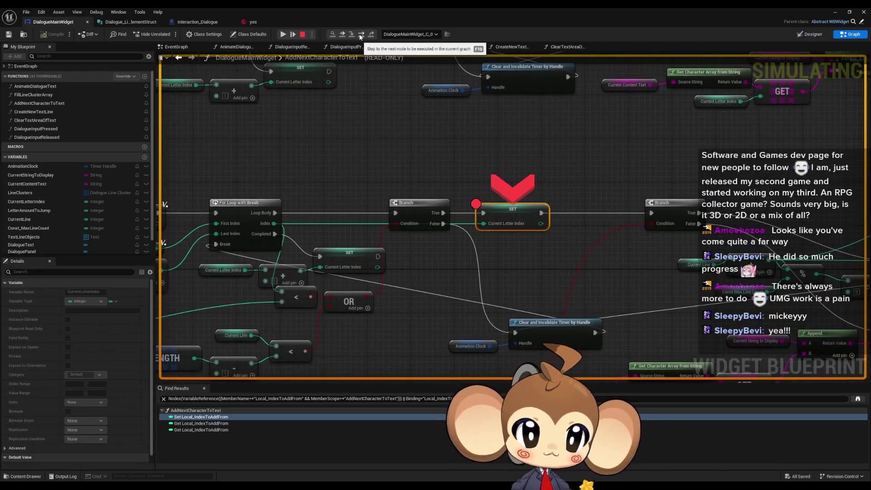
click(358, 35)
click(360, 36)
click(361, 36)
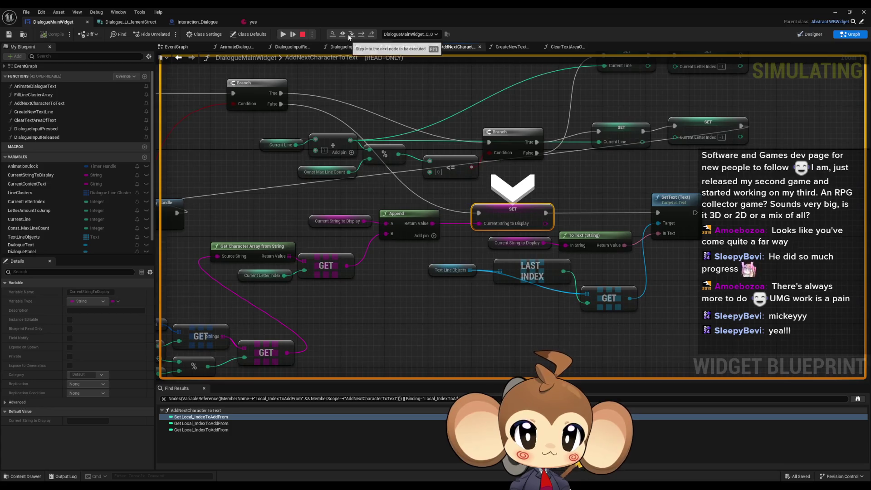
click(345, 34)
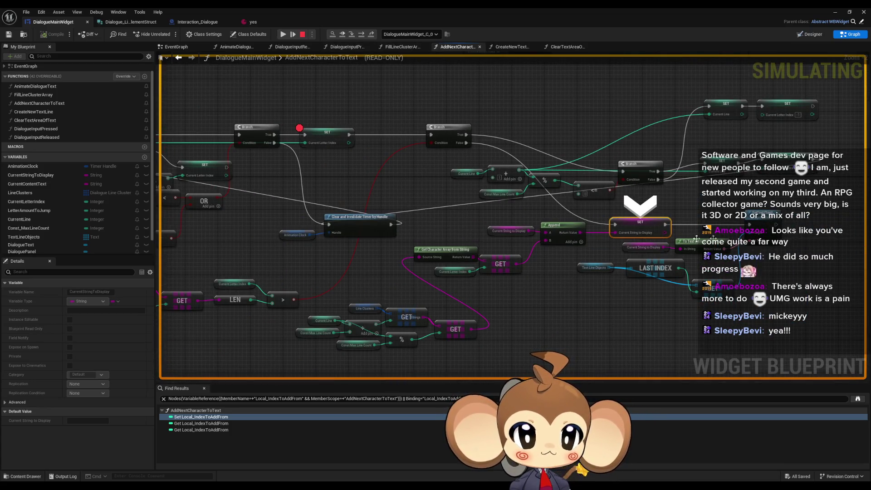
Step to the SetText node, into the for-loop macro, then continue to the Branch breakpoint.
mouse_move(332, 168)
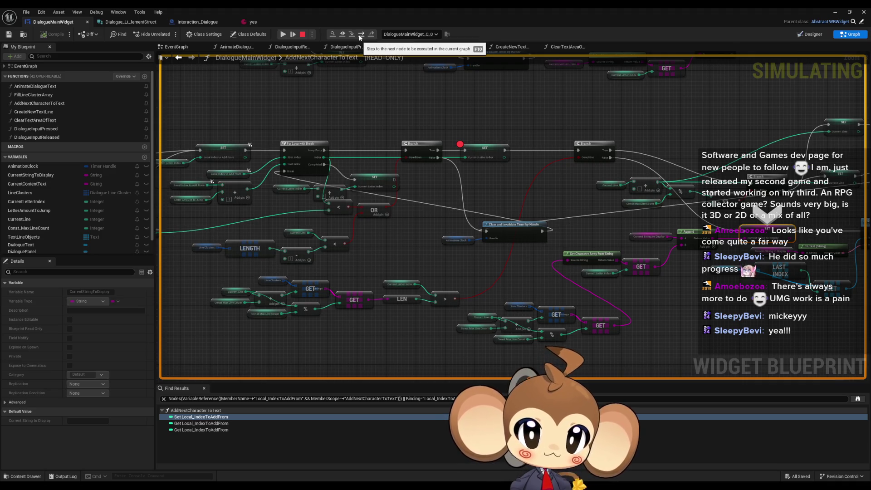
click(359, 36)
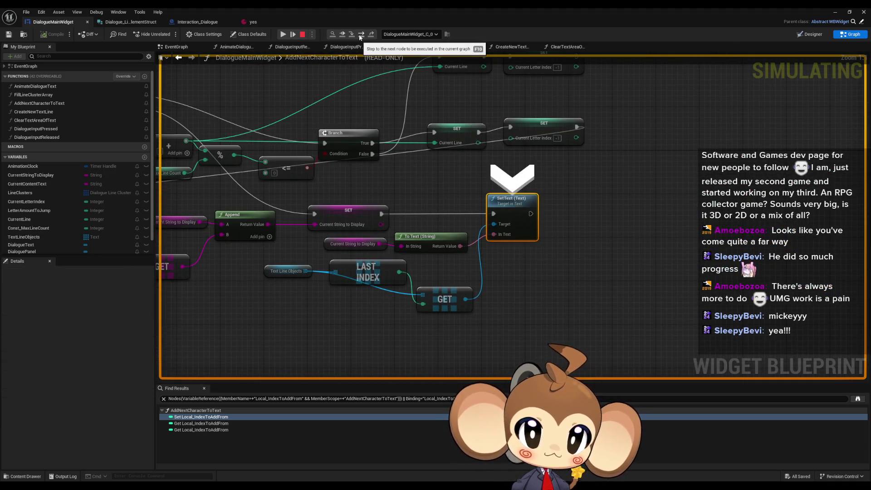
click(359, 35)
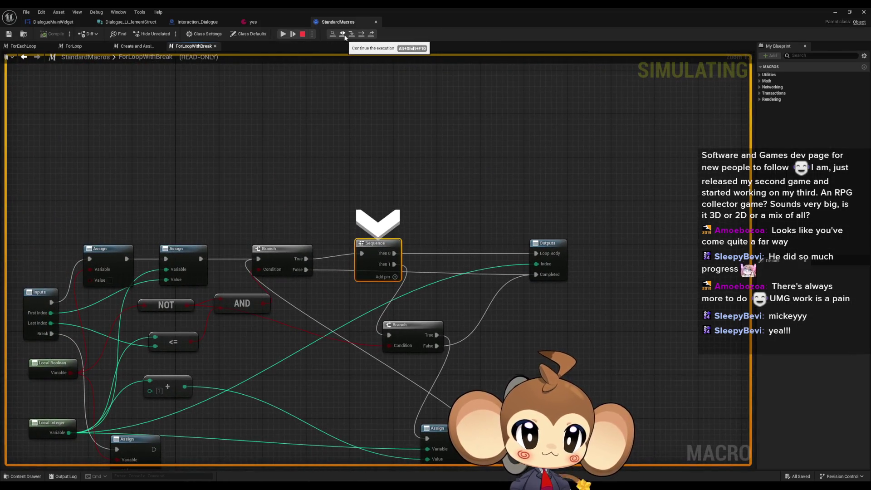
click(344, 34)
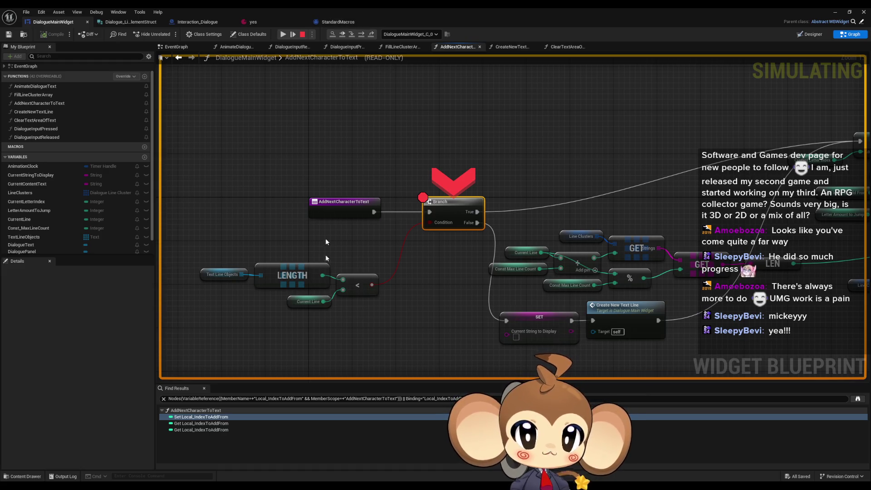
Read the Current Line and Text Line Objects length (1) values, then step past the Branch.
mouse_move(317, 304)
scroll(315, 303, down, 4)
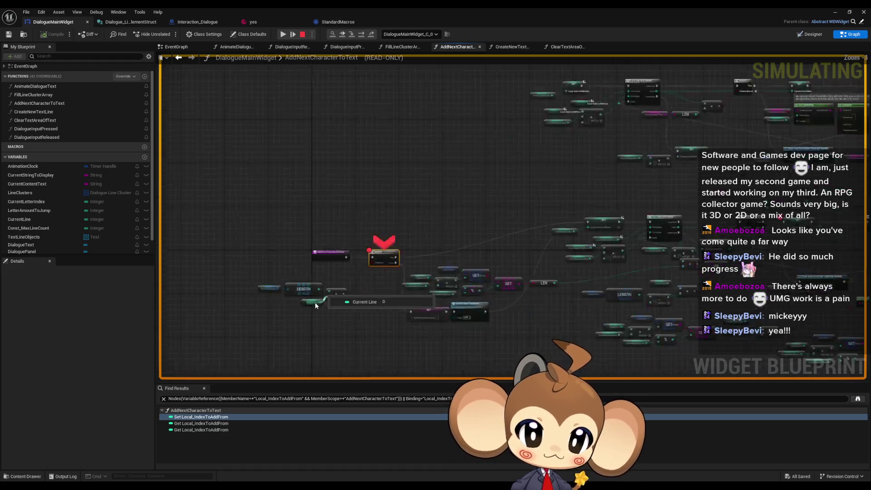
scroll(583, 287, up, 3)
scroll(583, 287, up, 1)
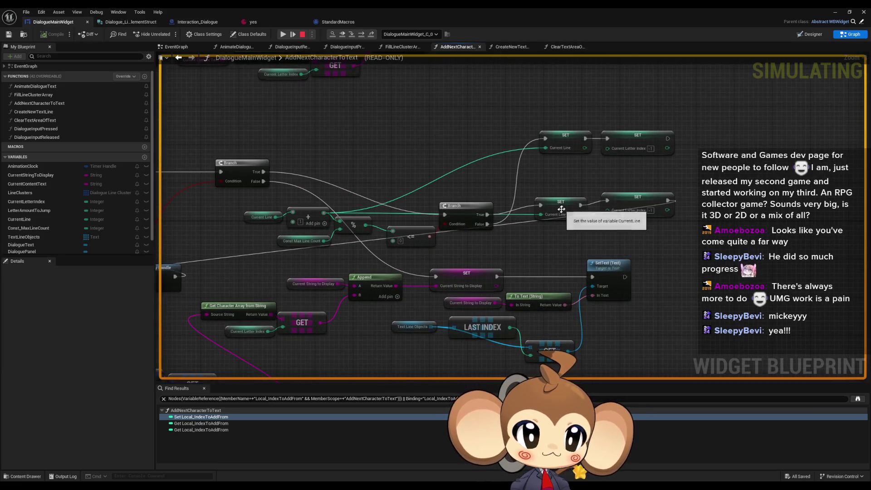
mouse_move(555, 193)
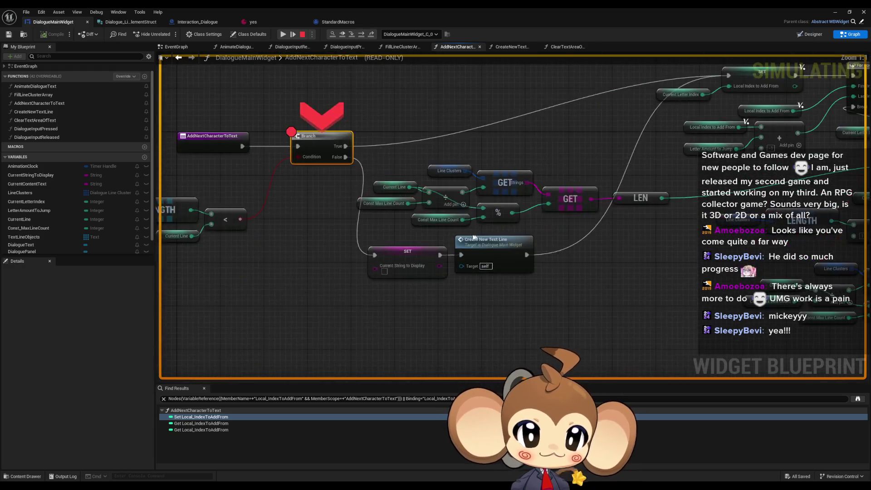
mouse_move(393, 256)
mouse_move(399, 230)
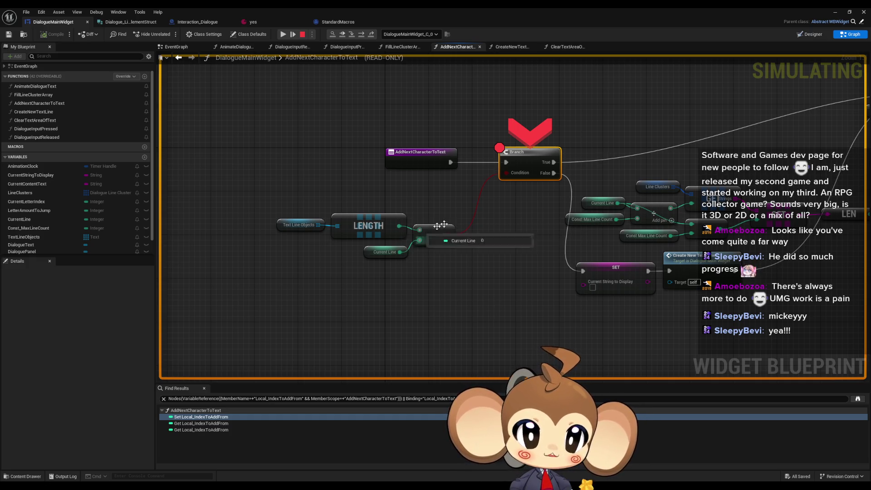
click(366, 34)
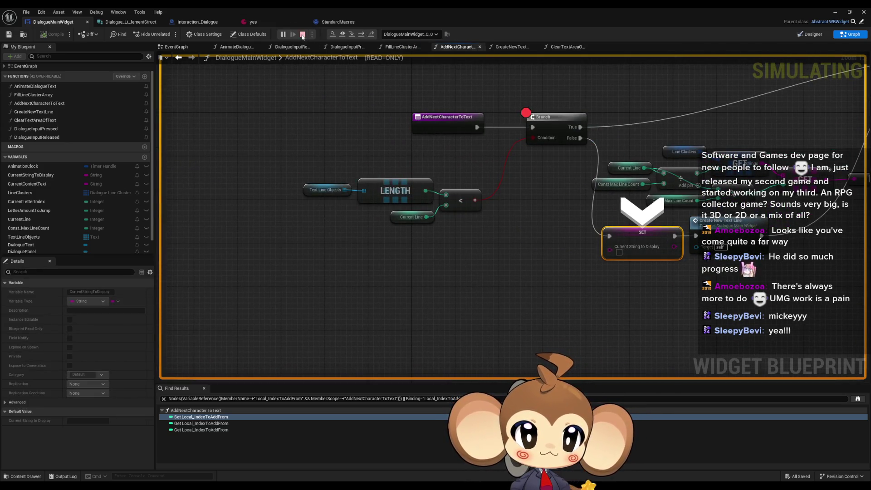
Stop the play session and wire Current Line into the < comparison's first input beside LENGTH.
click(302, 34)
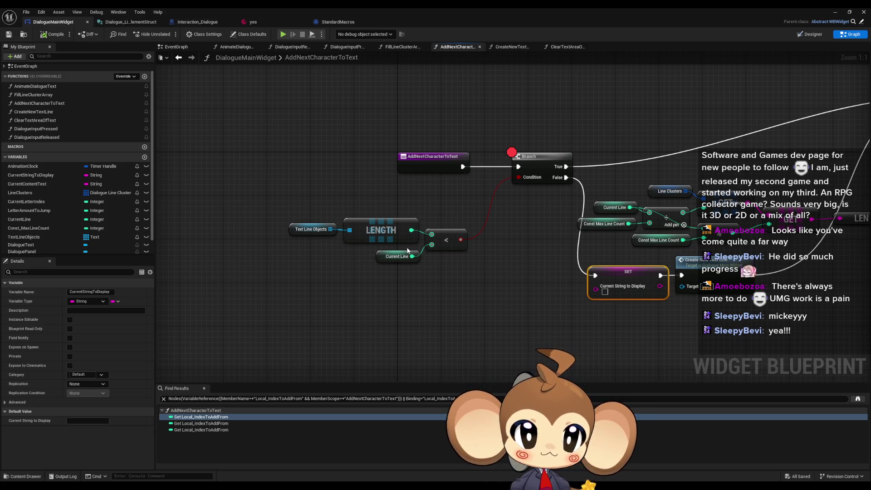
mouse_move(407, 250)
mouse_down()
mouse_move(401, 201)
mouse_move(434, 237)
mouse_up()
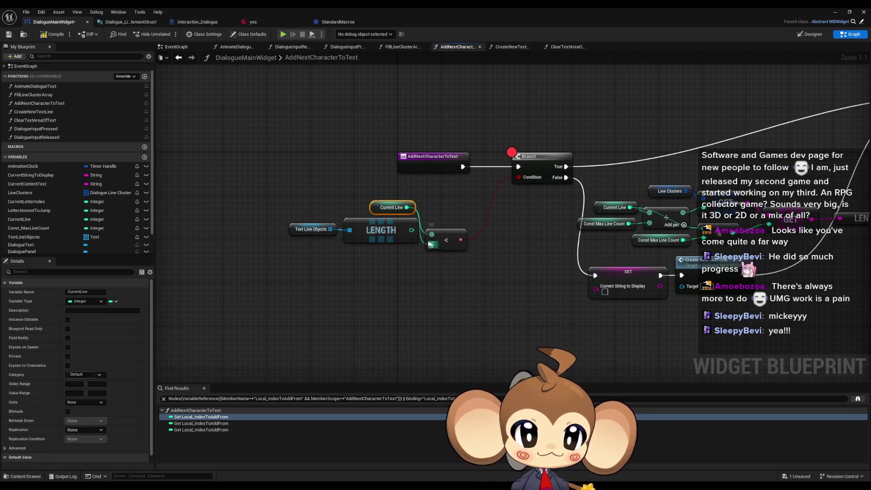
drag(271, 195, 419, 254)
mouse_move(394, 233)
mouse_down()
mouse_move(394, 249)
mouse_move(392, 225)
mouse_up()
click(394, 268)
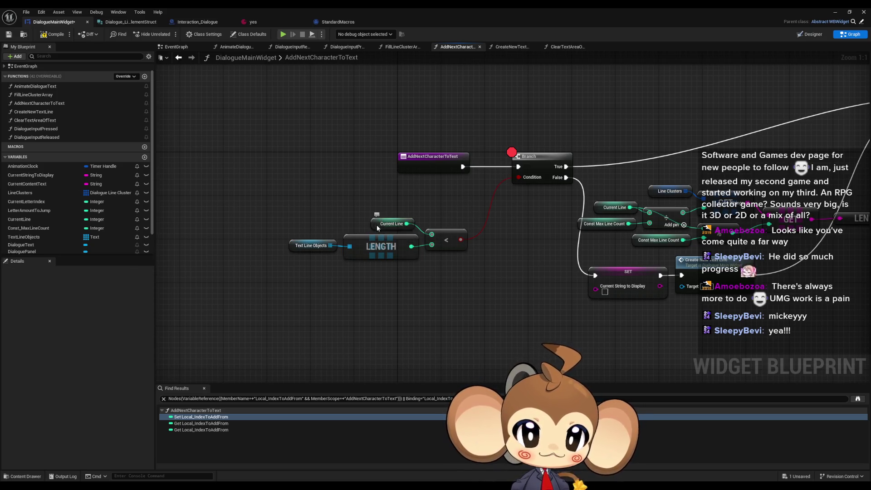
click(521, 217)
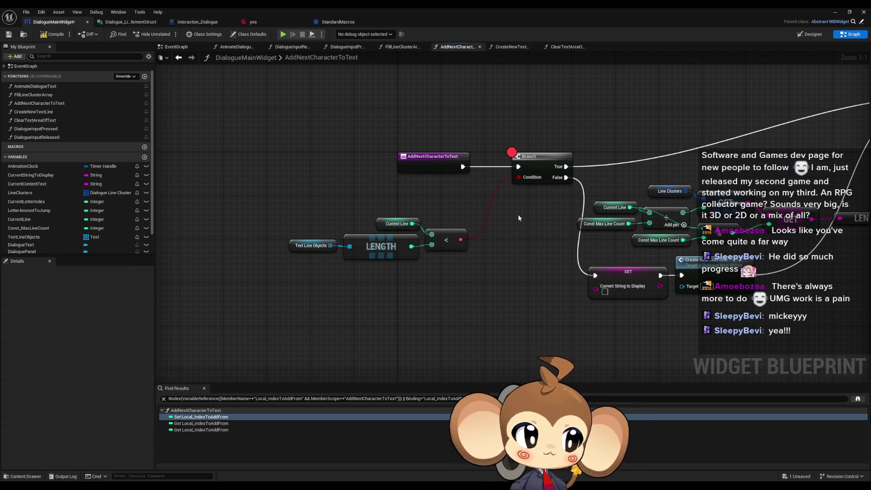
Remove the Branch node's breakpoint, save the widget blueprint, and minimize the editor.
right_click(533, 157)
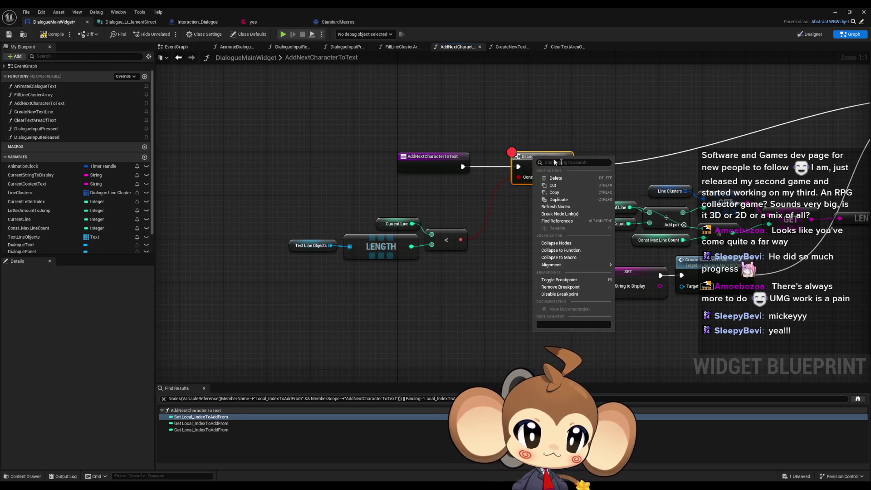
click(566, 285)
key(ctrl+s)
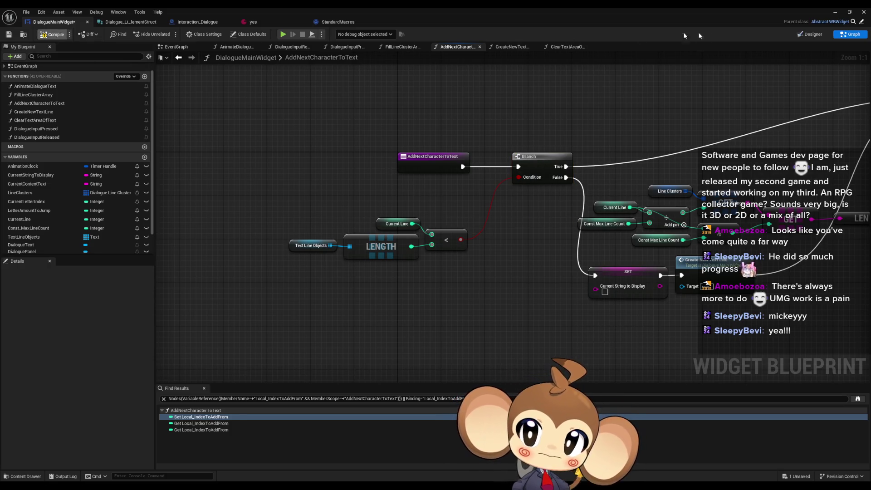
click(834, 13)
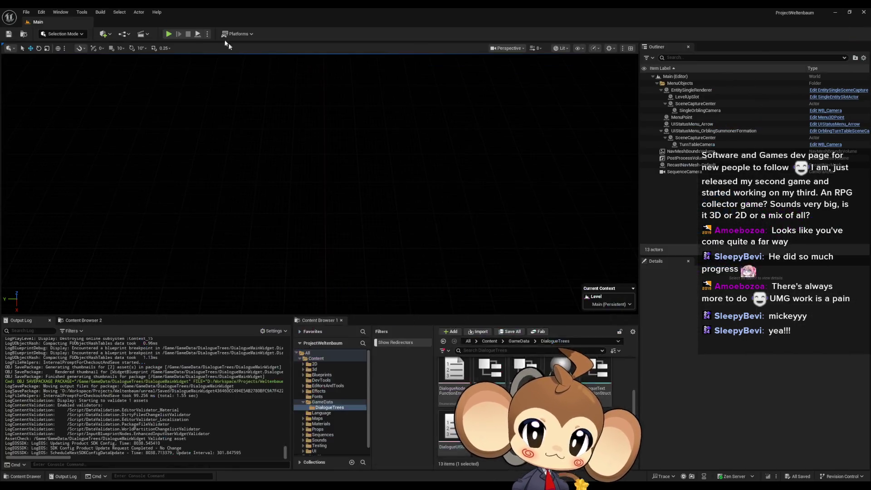
Play in the editor, move the restored Blueprint window aside, and resume so the dialogue types out.
click(169, 35)
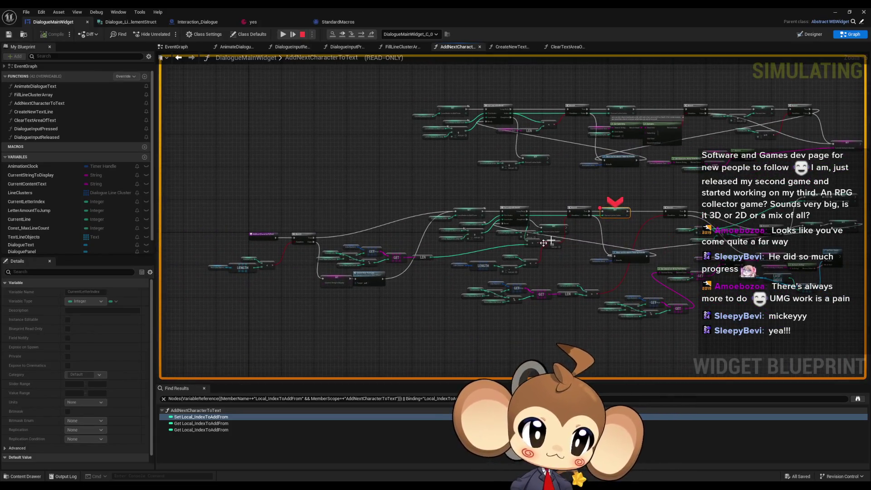
right_click(613, 214)
double_click(518, 11)
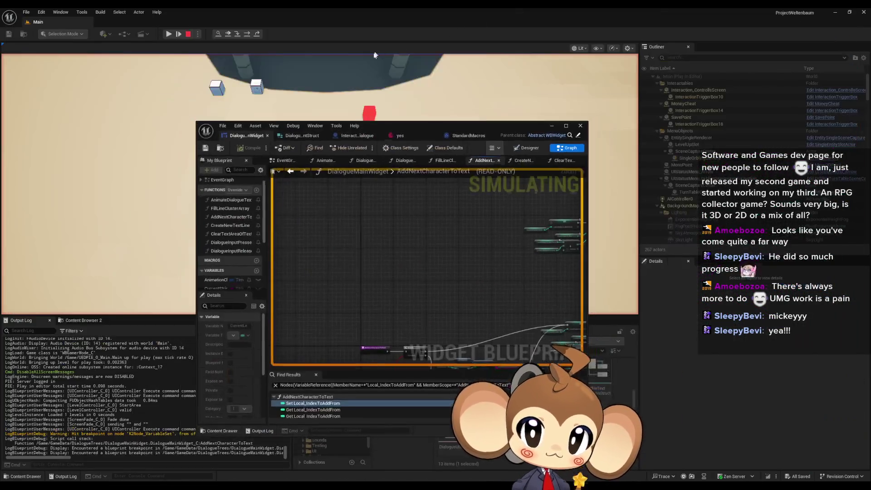
drag(399, 127, 683, 86)
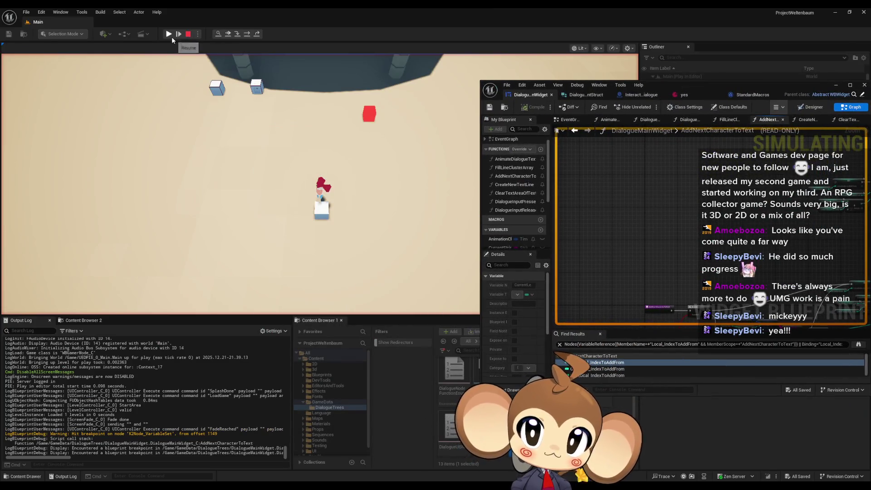
click(172, 38)
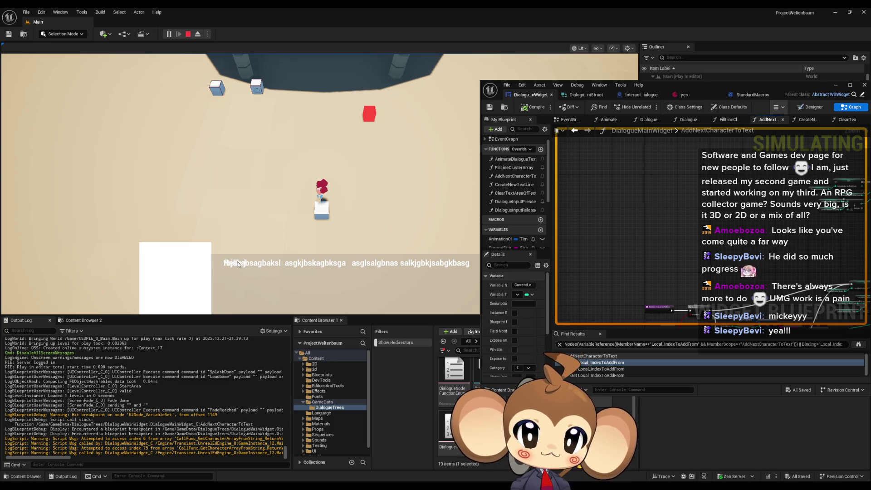
mouse_move(694, 85)
mouse_down()
mouse_move(730, 83)
mouse_move(686, 100)
mouse_move(579, 107)
mouse_up()
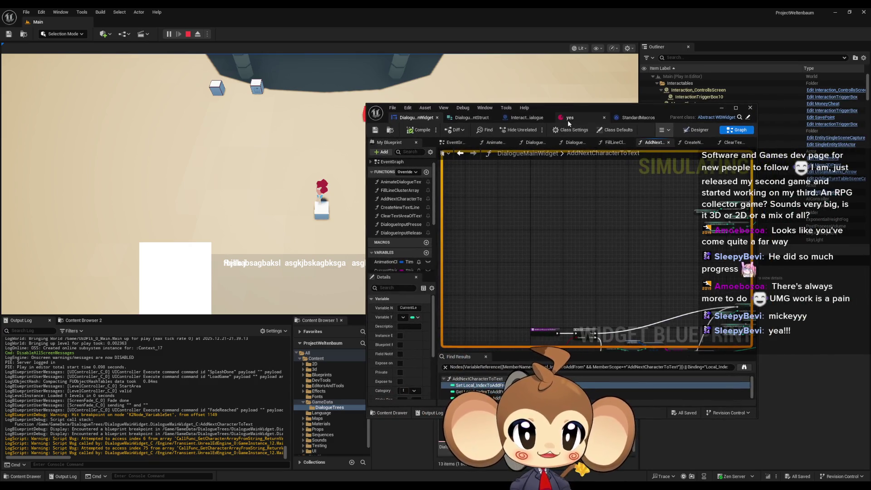
Open the yes dialogue data asset, rerun the game loading the saved game, then stop it.
click(568, 119)
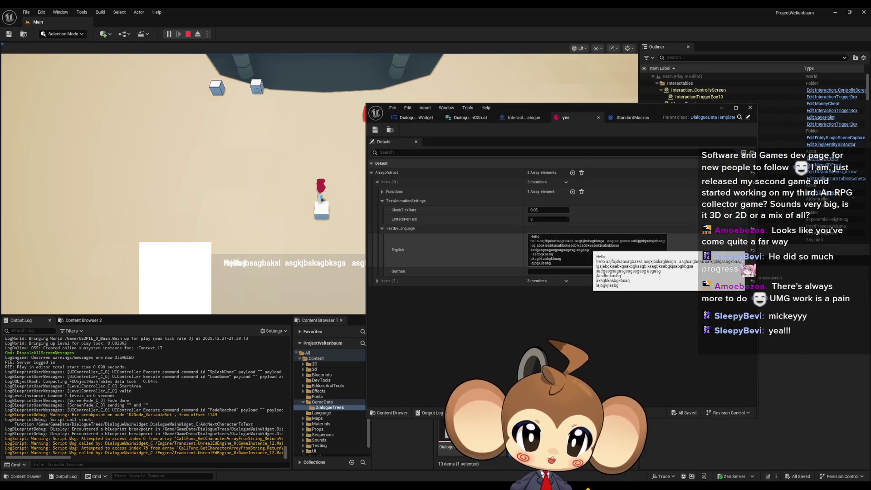
mouse_move(588, 110)
mouse_down()
mouse_move(739, 219)
mouse_move(756, 219)
mouse_up()
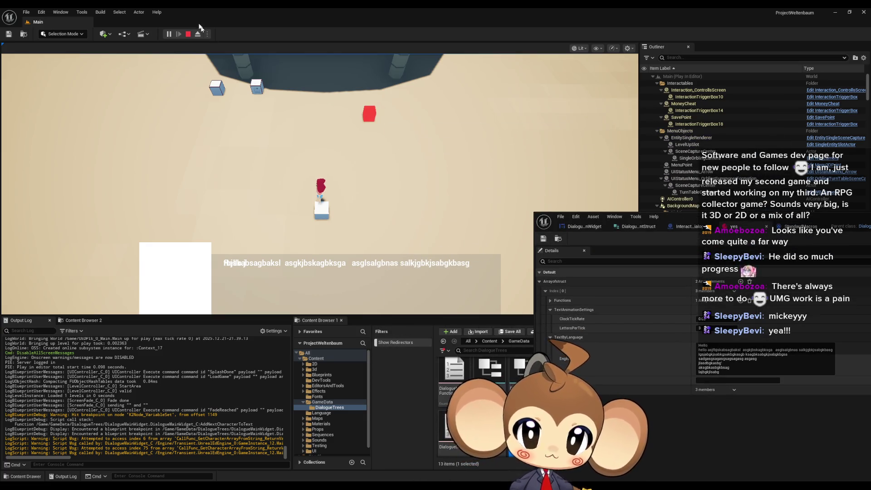
click(186, 37)
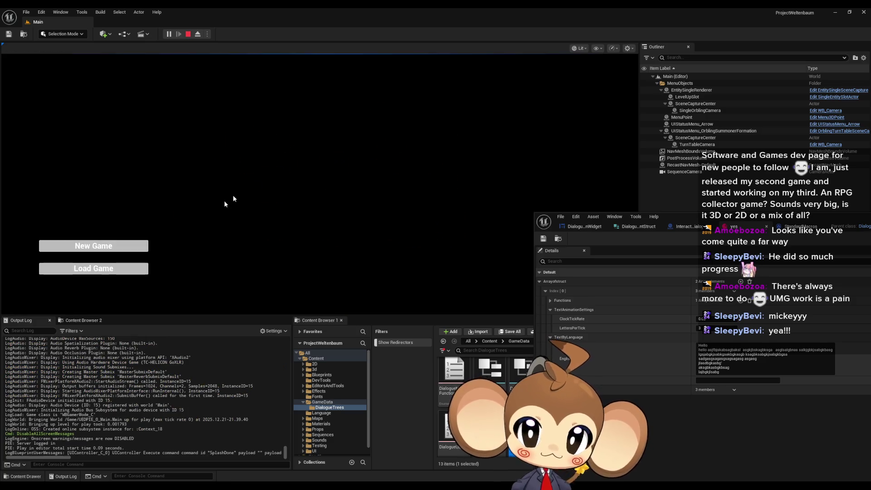
click(95, 270)
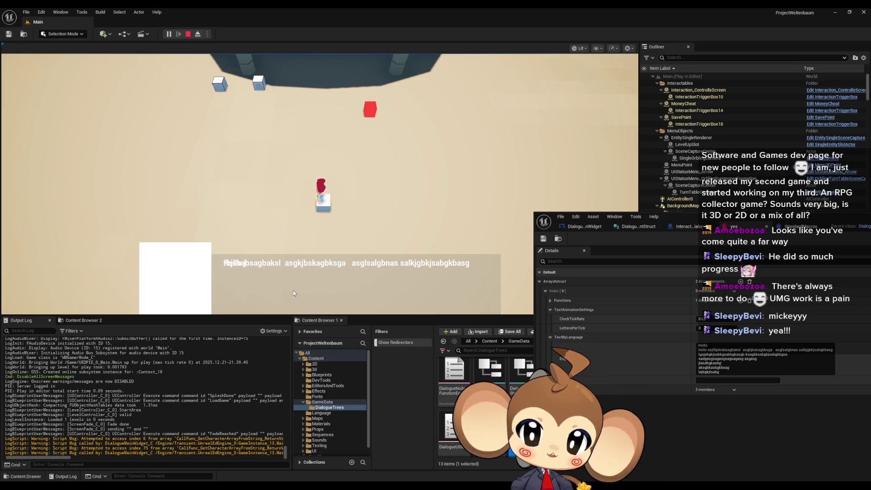
click(189, 35)
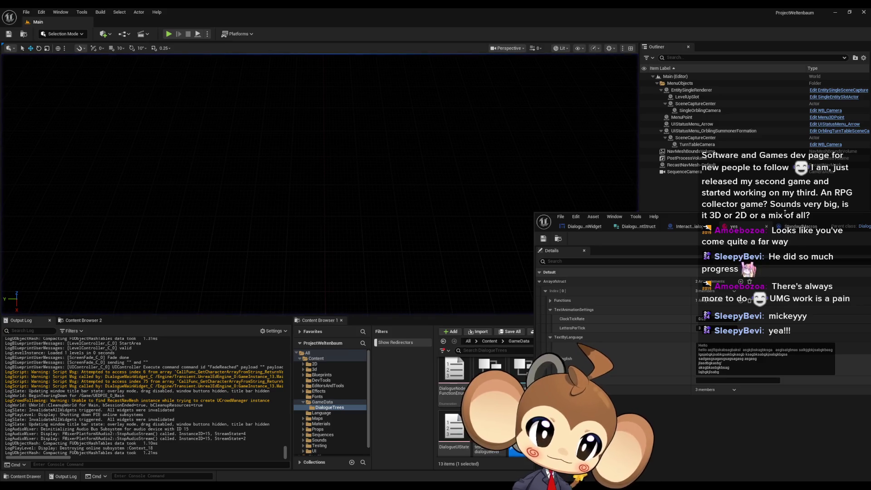
Move the asset window aside and bring the DialogueMainWidget graph back to the front.
drag(767, 219, 552, 175)
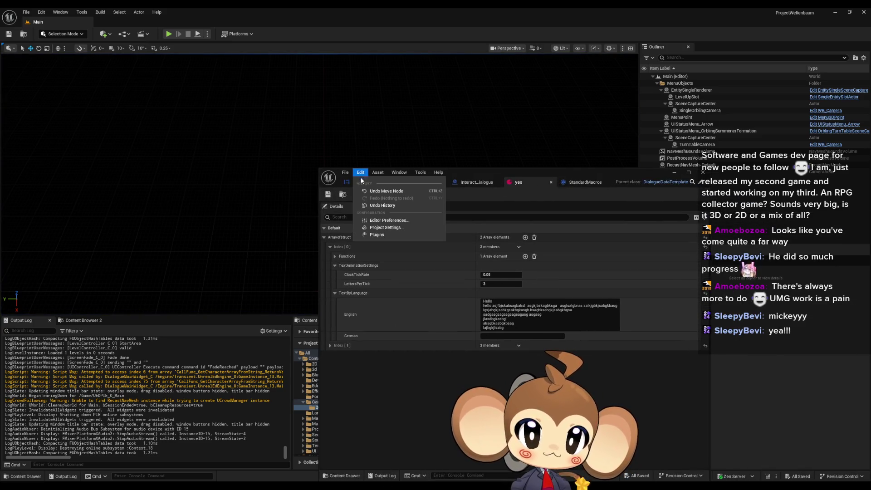
click(365, 181)
scroll(499, 295, up, 5)
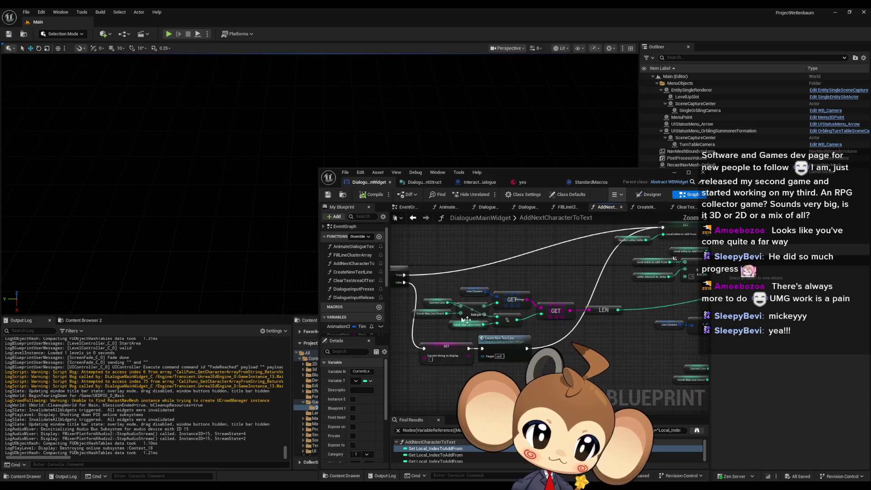
Find references to the Branch node, then start Play In Editor with Alt+P.
right_click(493, 287)
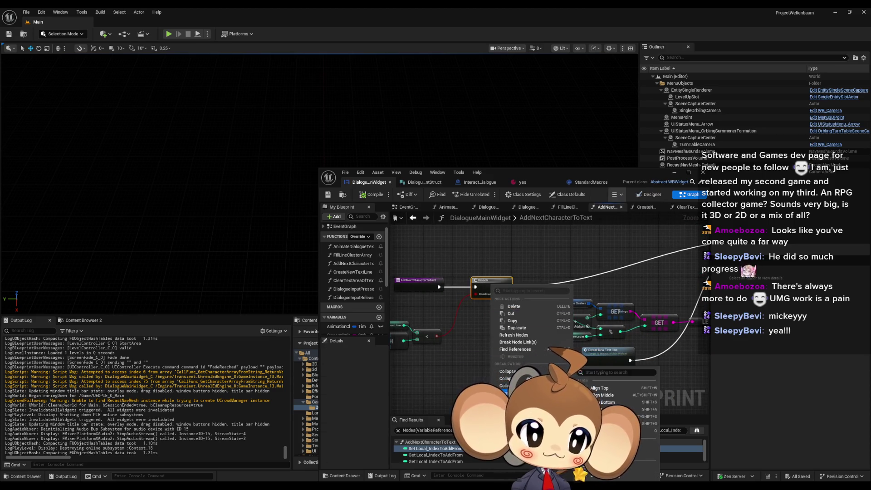
click(515, 349)
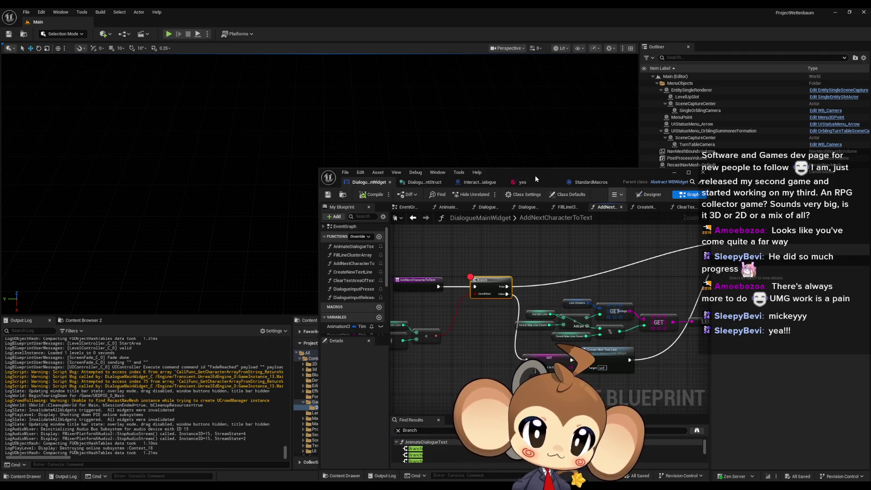
key(alt+p)
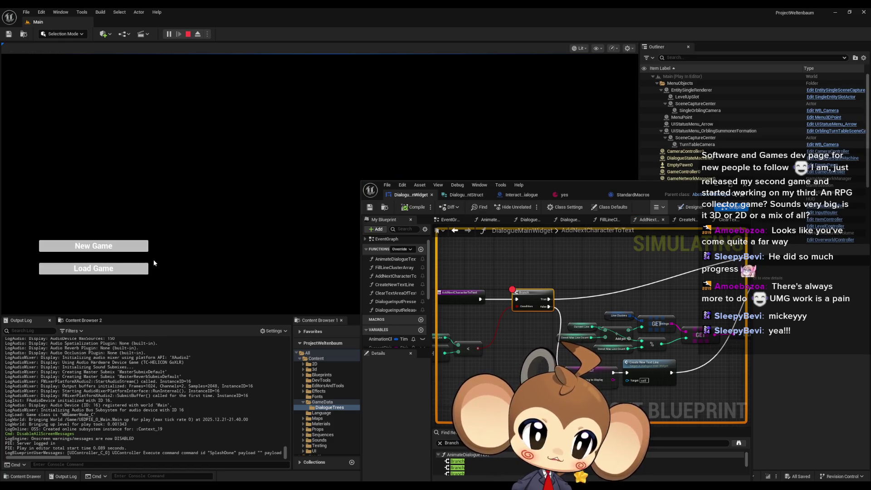
Load the saved game, view the LENGTH, GET and OR nodes around the paused Branch, and resume.
click(110, 265)
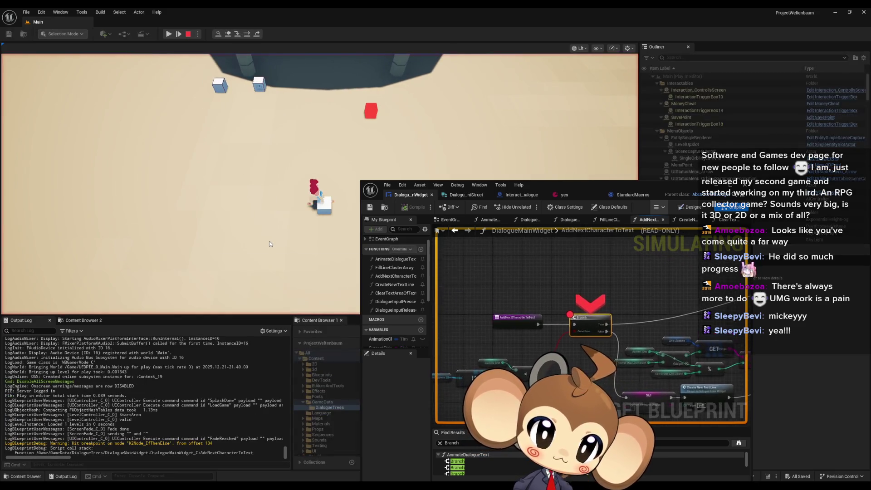
scroll(622, 251, down, 2)
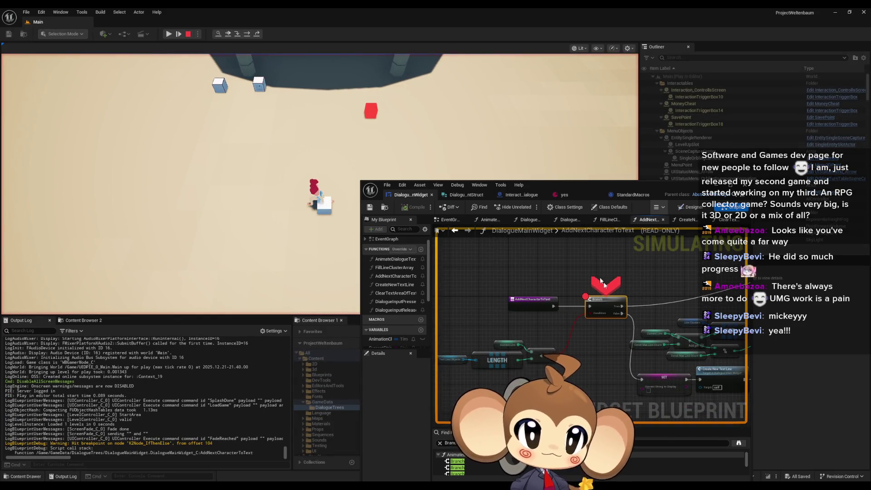
drag(622, 251, 512, 327)
scroll(513, 328, down, 2)
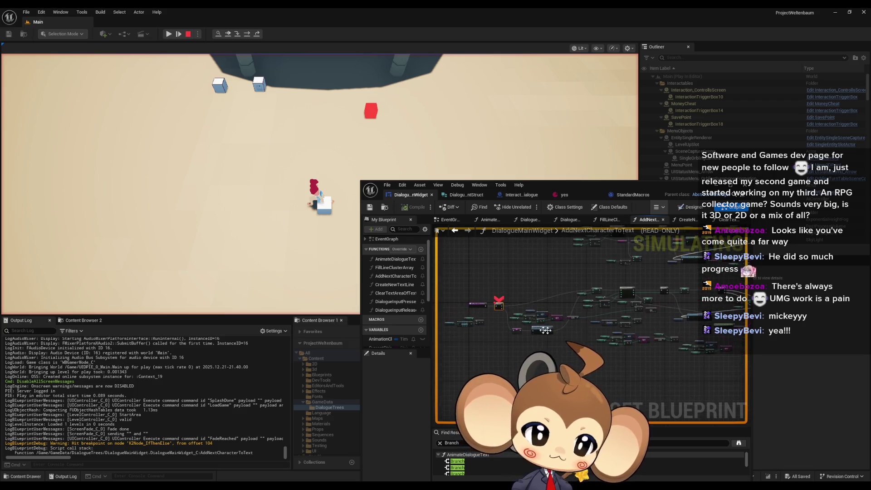
scroll(532, 331, up, 5)
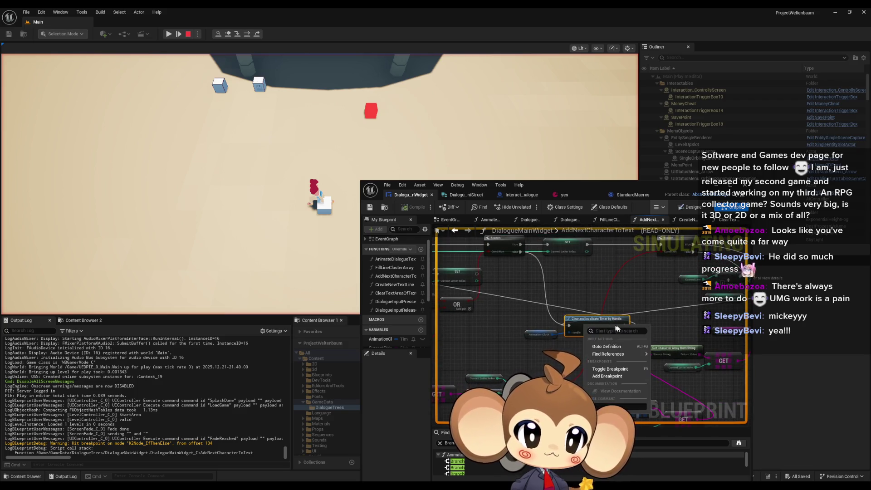
drag(507, 366, 724, 351)
scroll(724, 351, down, 3)
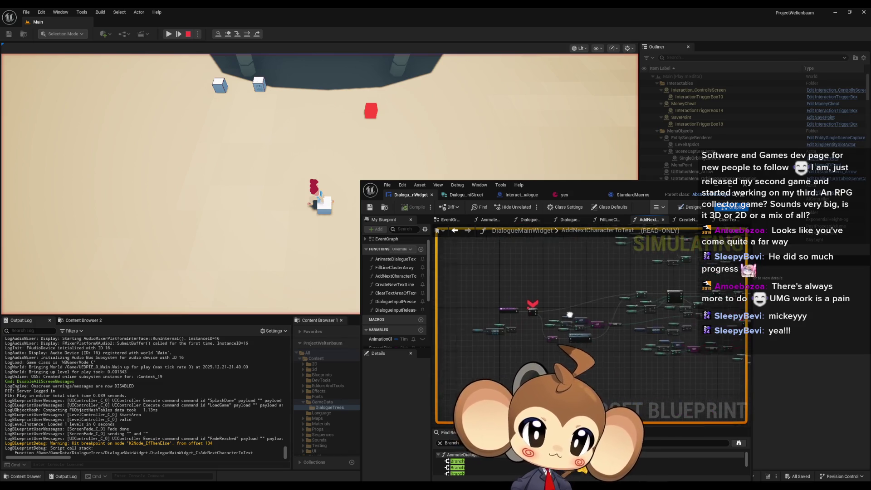
scroll(631, 263, up, 3)
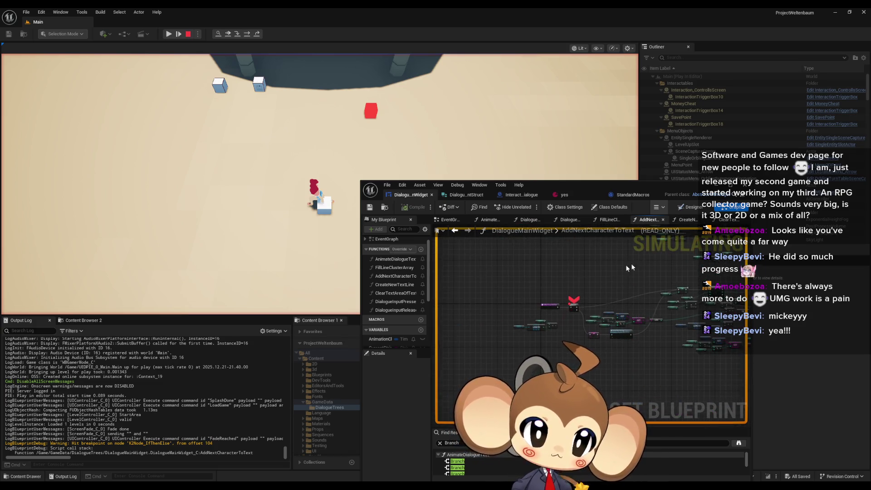
click(658, 207)
click(679, 231)
scroll(513, 326, up, 2)
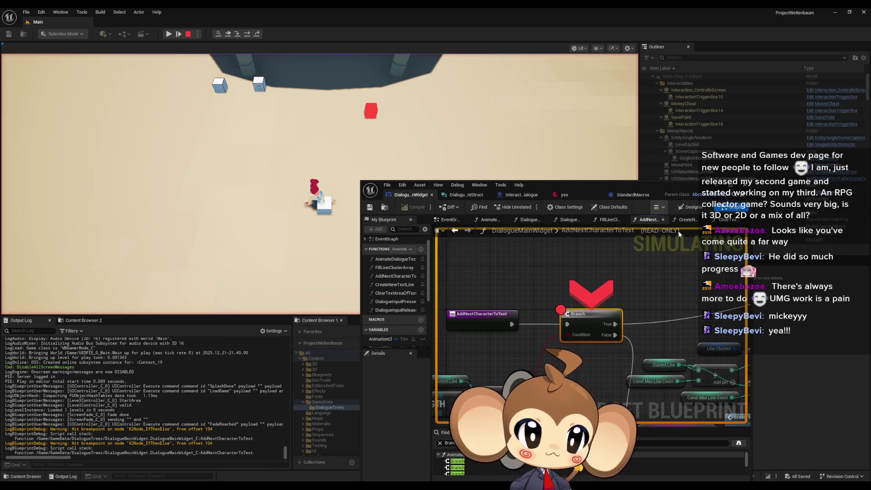
Remove the Branch breakpoint and continue execution to the Clear and Invalidate Timer node.
right_click(591, 329)
key(Escape)
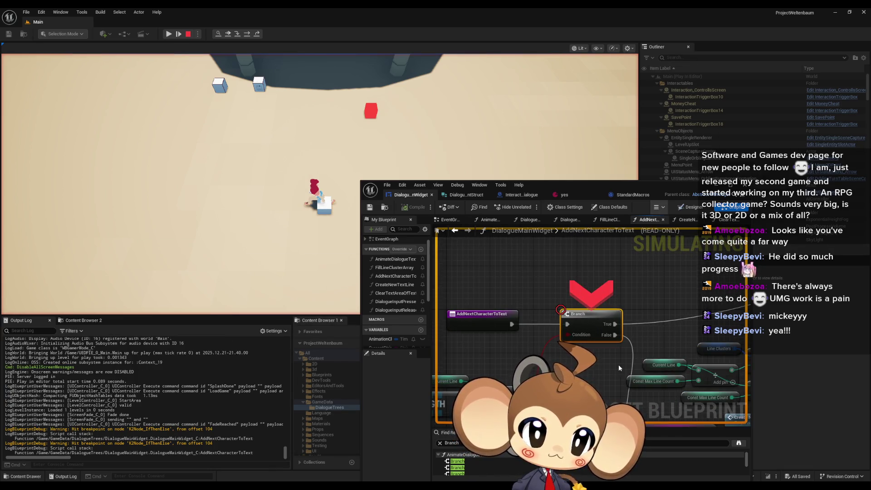
right_click(576, 325)
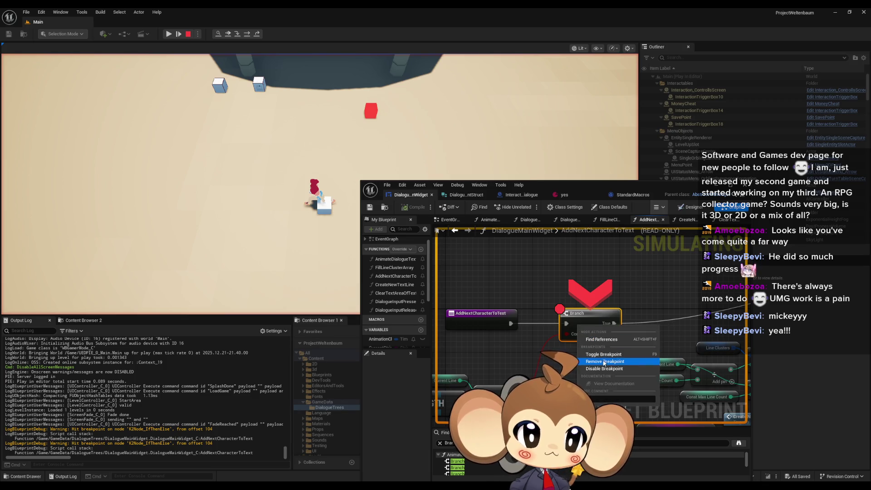
click(603, 359)
click(657, 207)
click(671, 238)
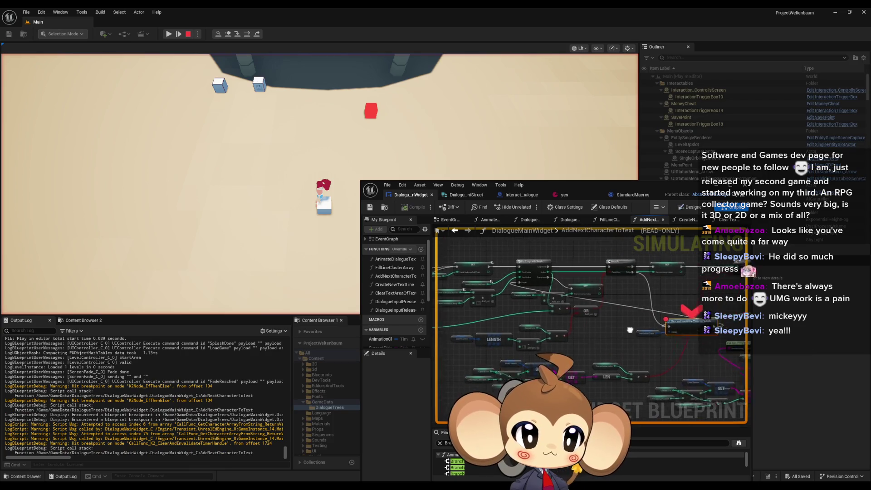
drag(657, 338, 502, 337)
scroll(503, 337, down, 3)
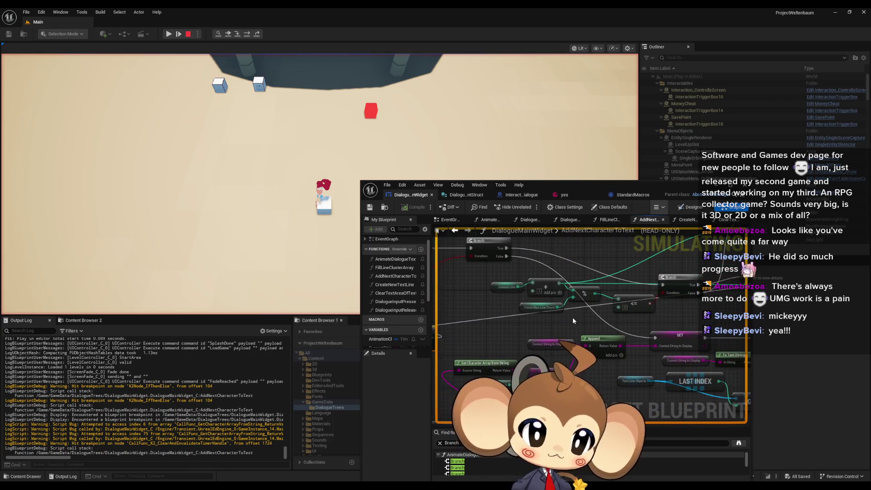
drag(572, 317, 644, 318)
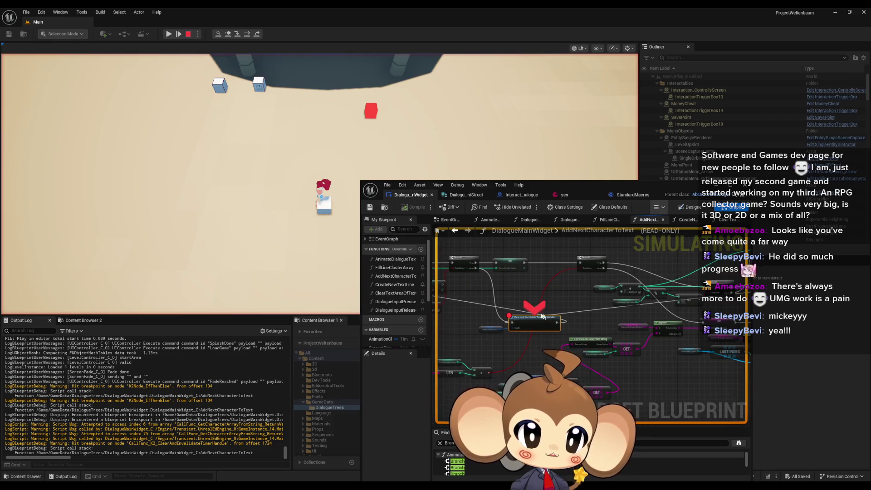
drag(483, 283, 568, 294)
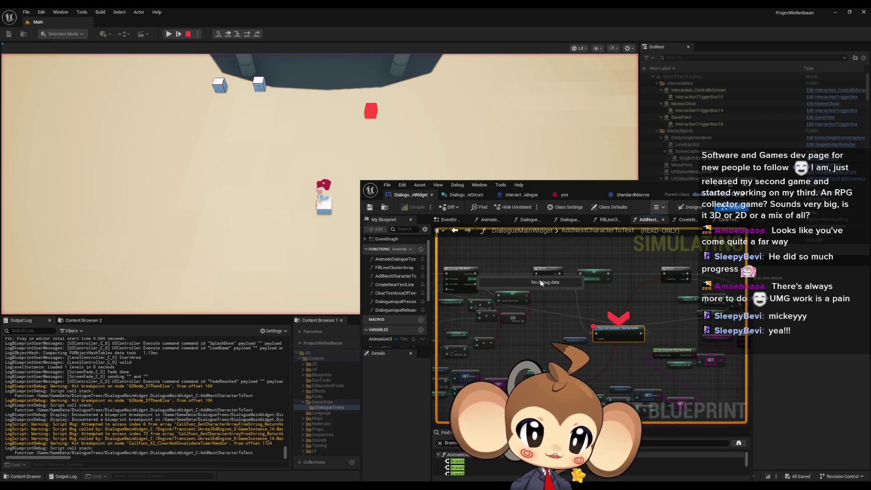
scroll(540, 285, up, 3)
scroll(590, 297, down, 5)
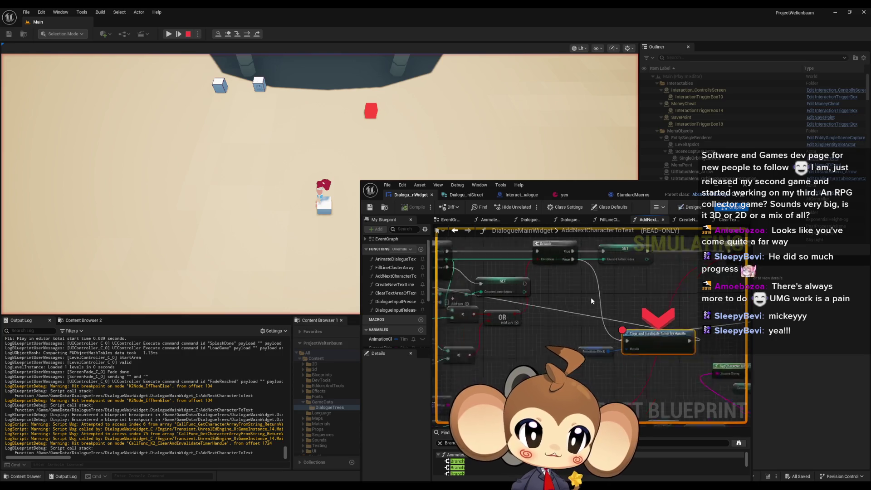
scroll(573, 318, up, 2)
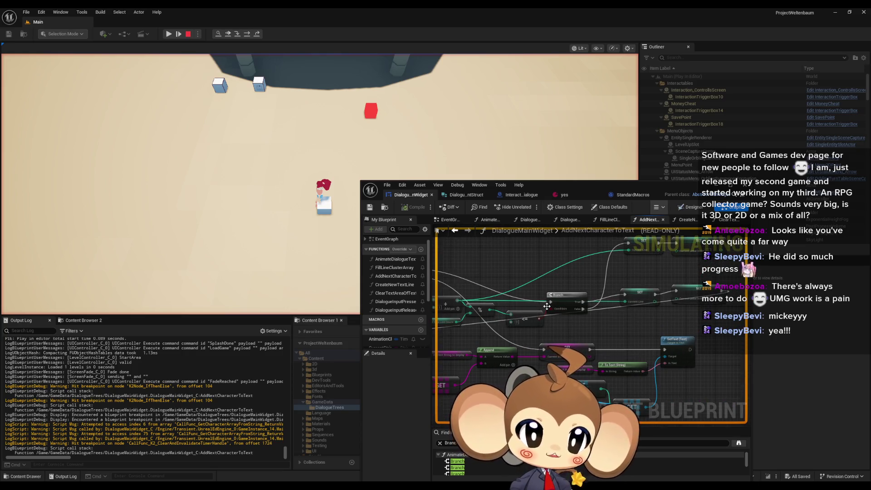
mouse_move(552, 309)
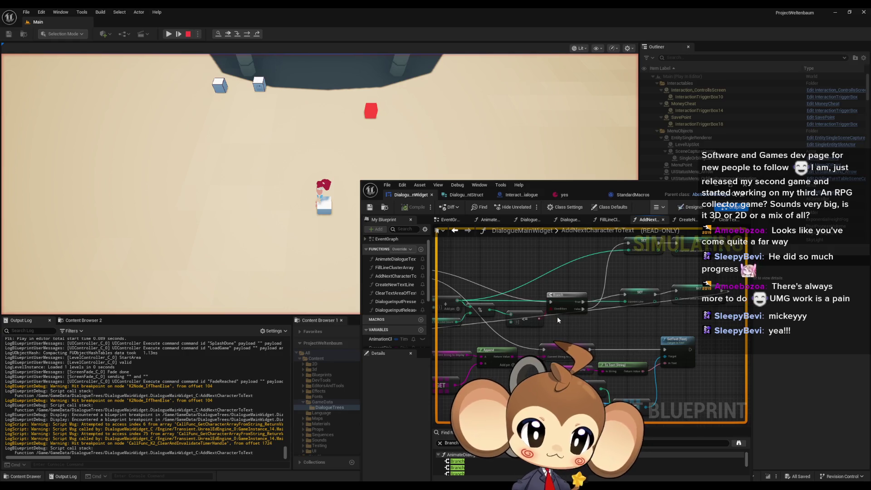
key(F10)
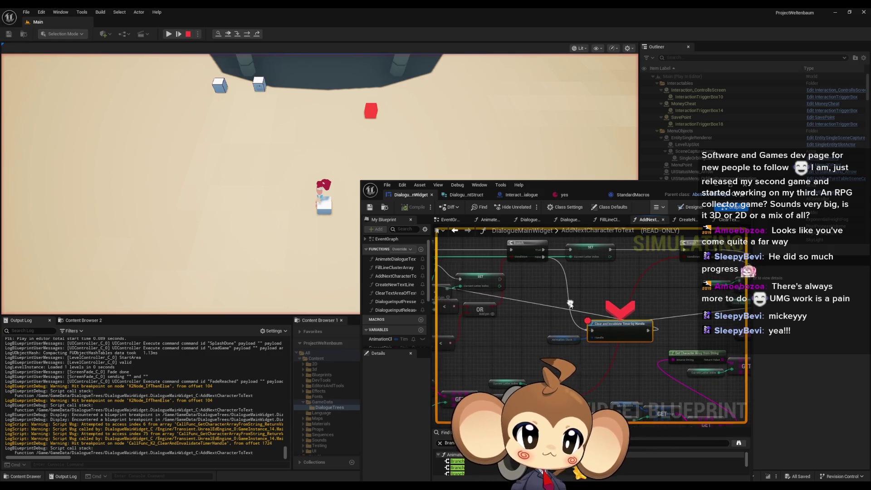
drag(551, 290, 643, 279)
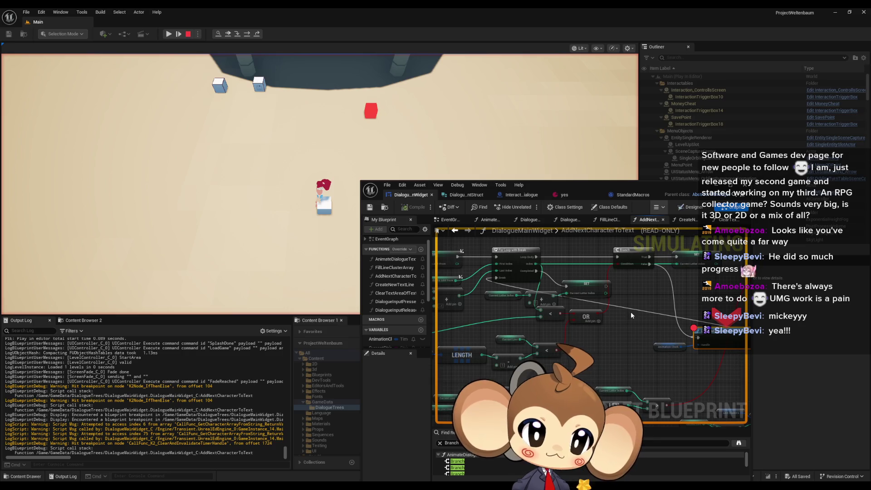
drag(631, 311, 649, 285)
scroll(590, 390, up, 1)
mouse_move(574, 333)
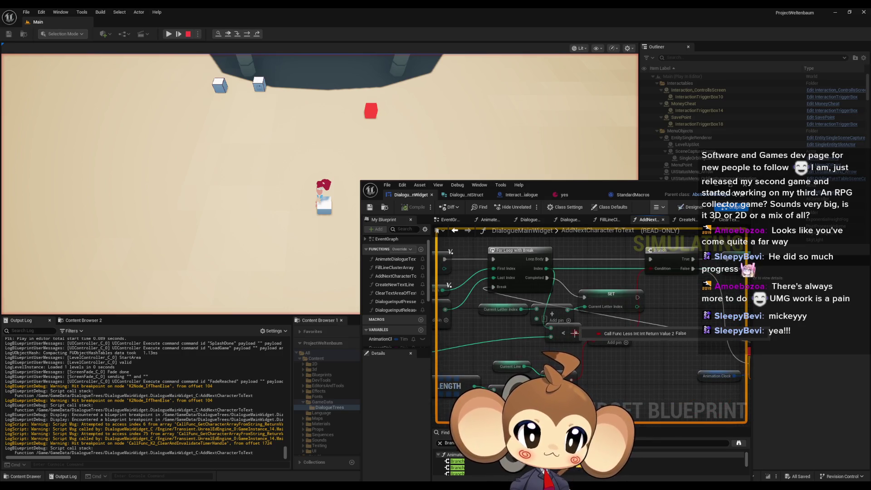
mouse_move(568, 380)
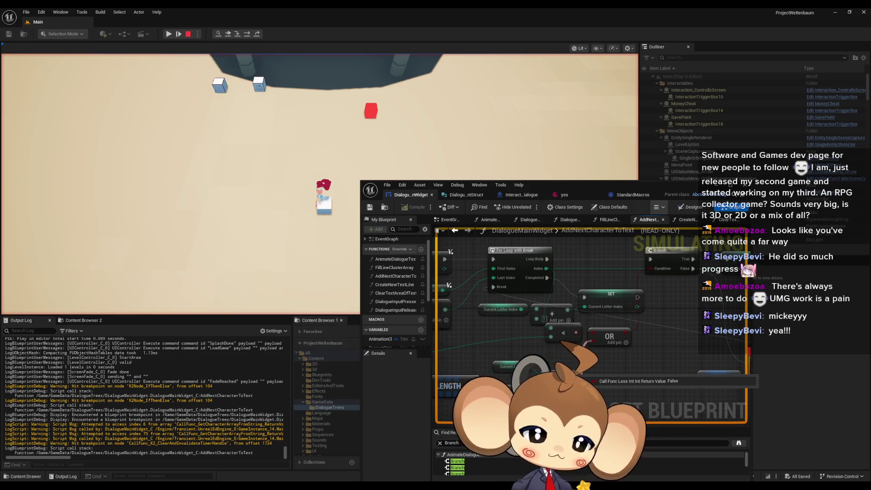
scroll(602, 362, down, 2)
scroll(602, 360, down, 2)
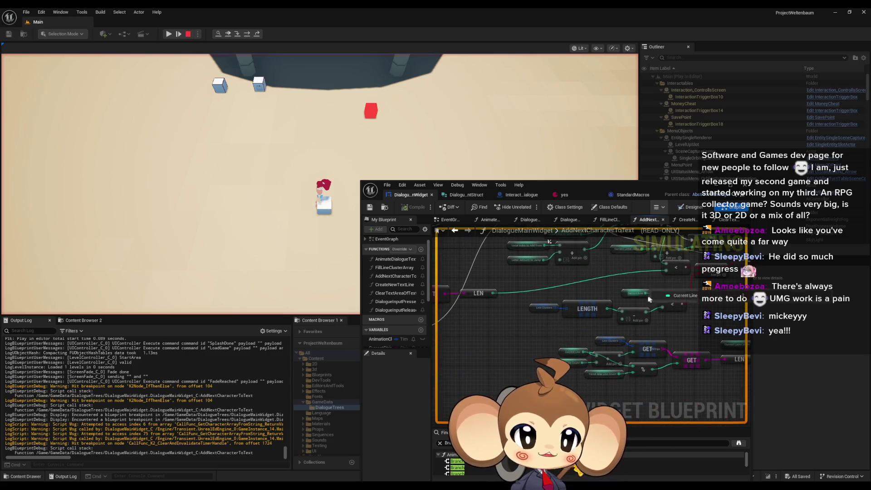
scroll(633, 332, up, 2)
mouse_move(618, 313)
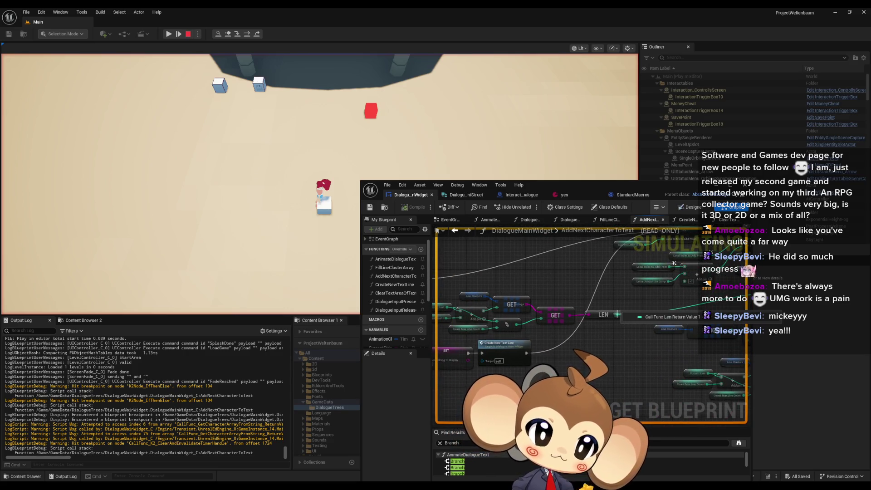
scroll(656, 299, up, 3)
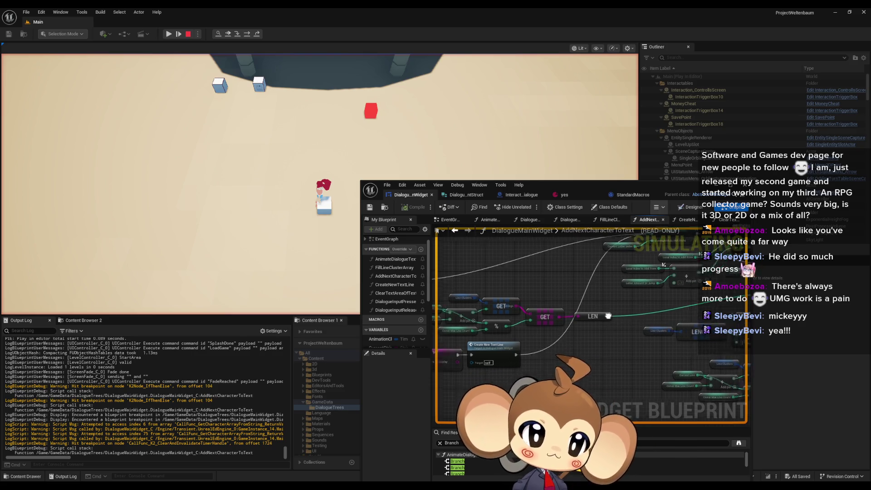
mouse_move(550, 280)
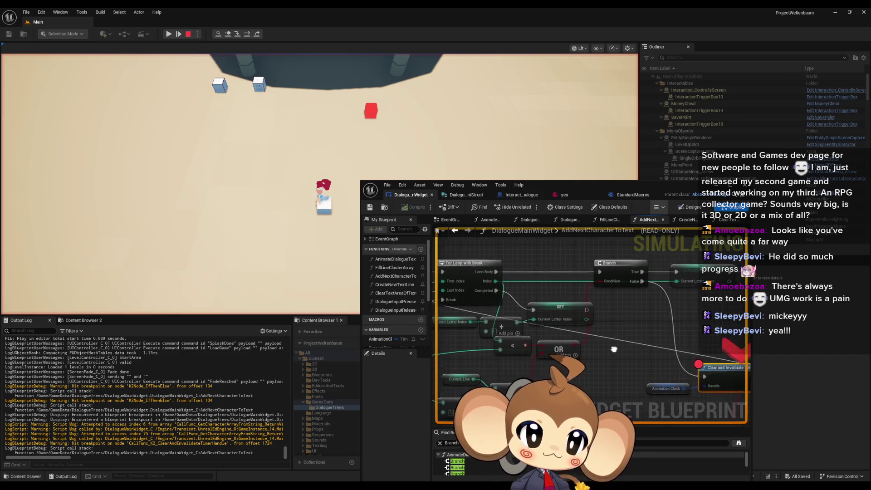
mouse_move(552, 260)
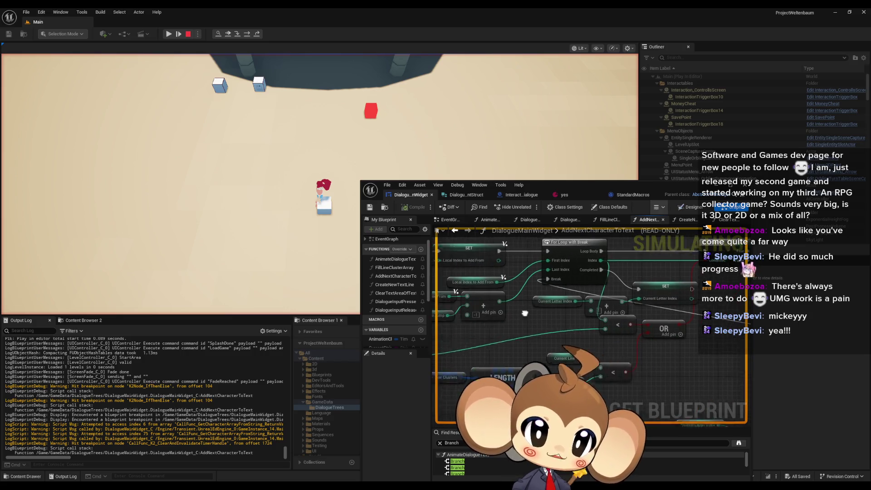
mouse_move(529, 307)
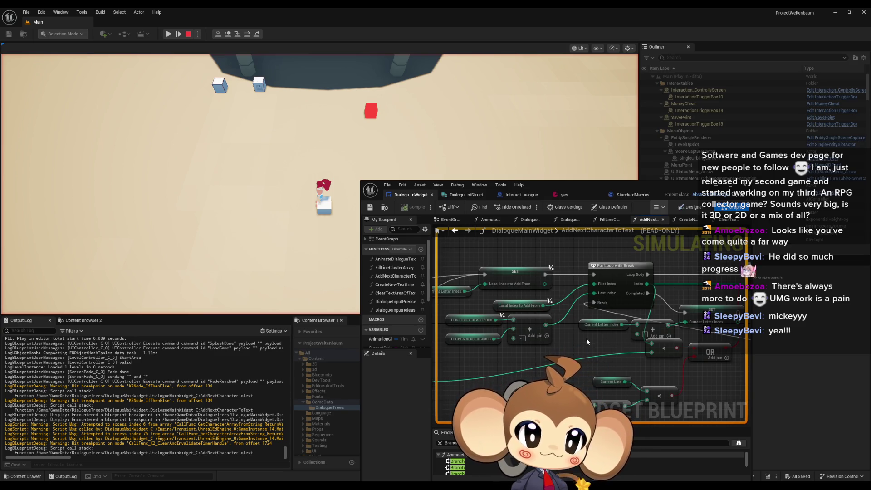
mouse_move(594, 293)
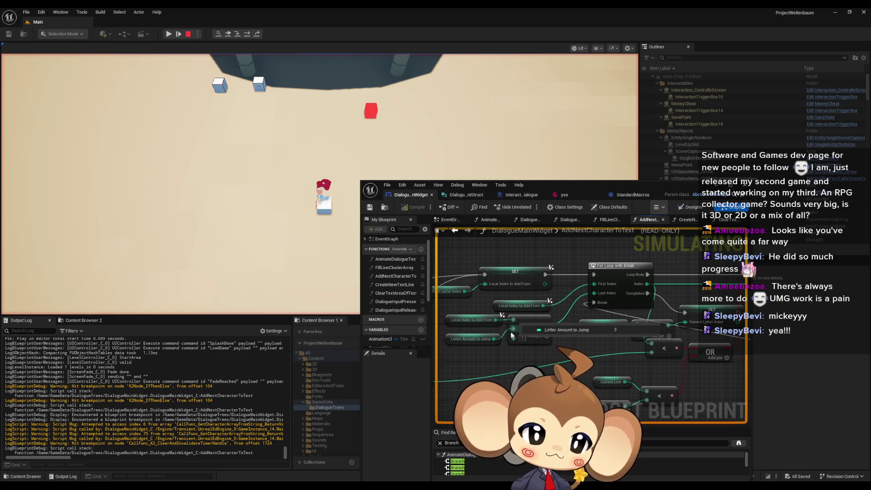
mouse_move(477, 321)
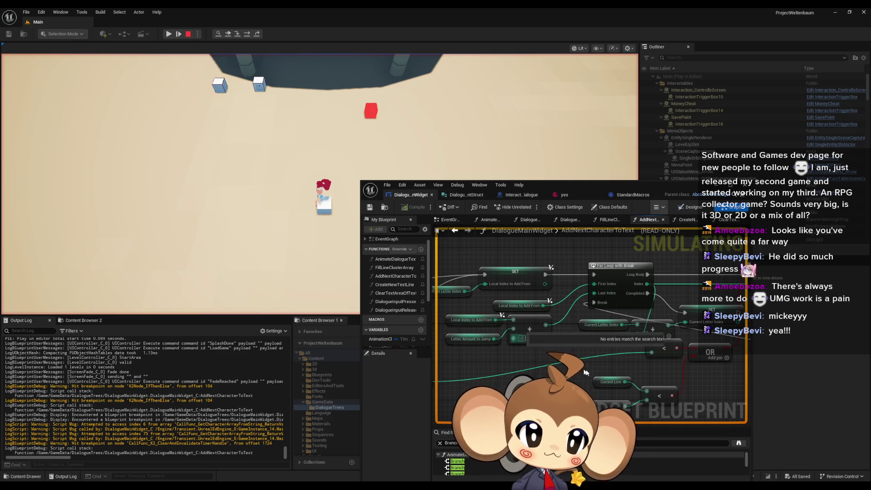
mouse_move(650, 343)
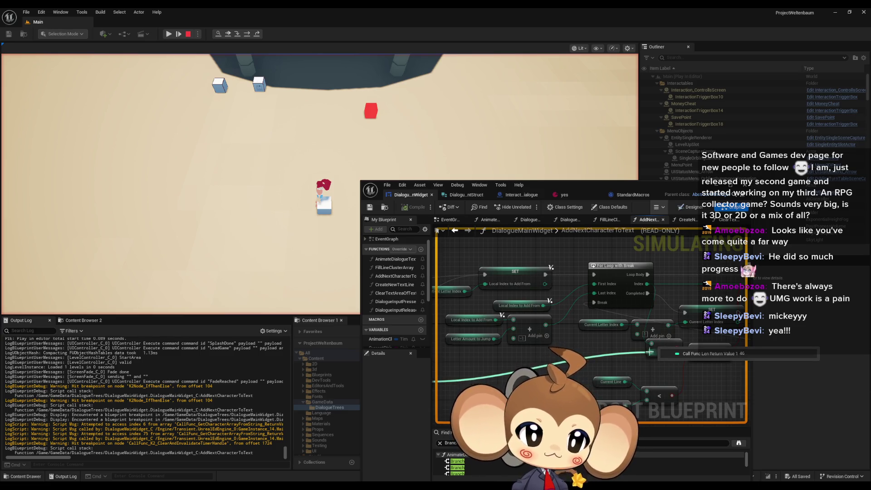
mouse_move(520, 361)
mouse_down()
mouse_move(560, 357)
mouse_move(518, 296)
mouse_up()
mouse_move(518, 295)
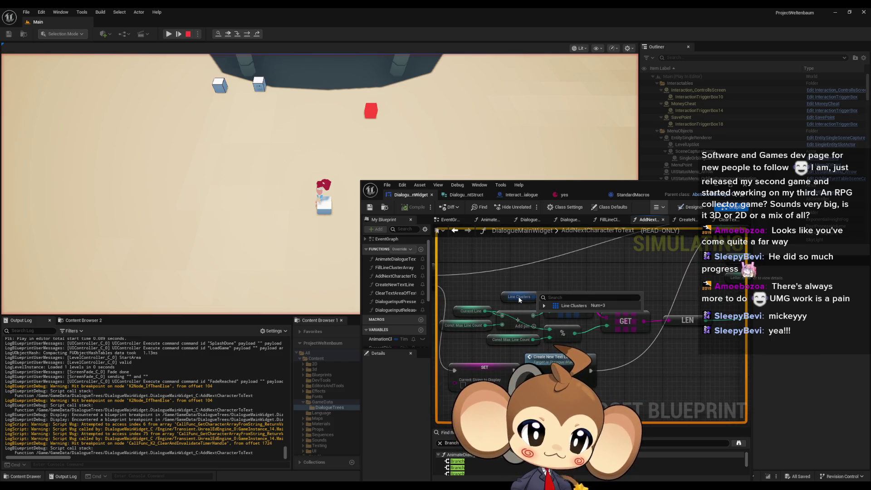
click(544, 305)
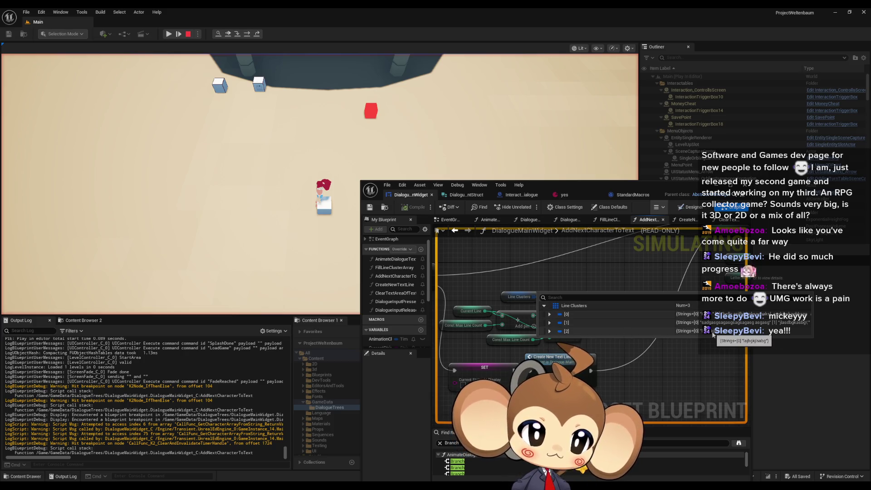
mouse_move(691, 399)
mouse_down()
mouse_move(588, 340)
mouse_move(662, 368)
mouse_move(615, 346)
mouse_move(554, 353)
mouse_up()
drag(677, 333, 627, 336)
mouse_move(667, 337)
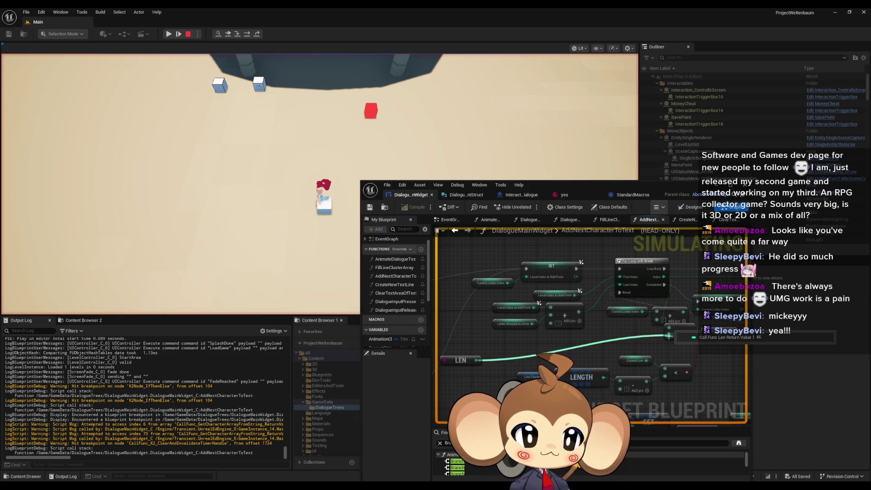
mouse_move(666, 281)
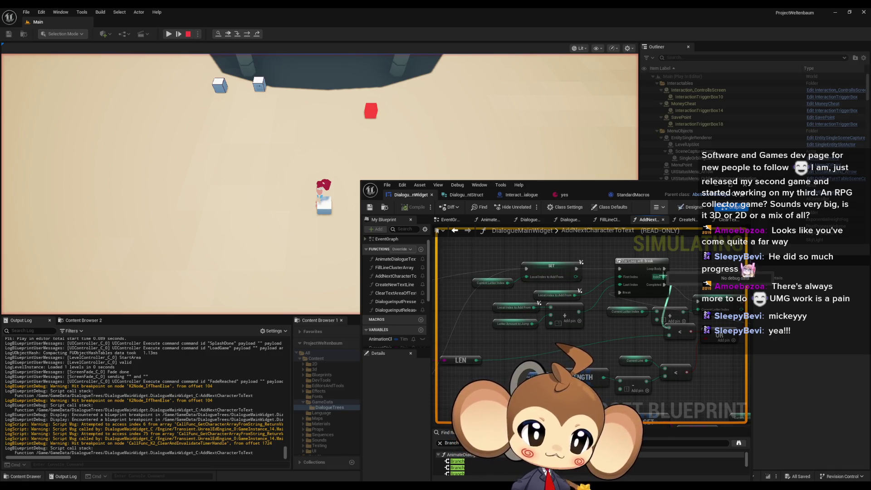
scroll(520, 339, up, 2)
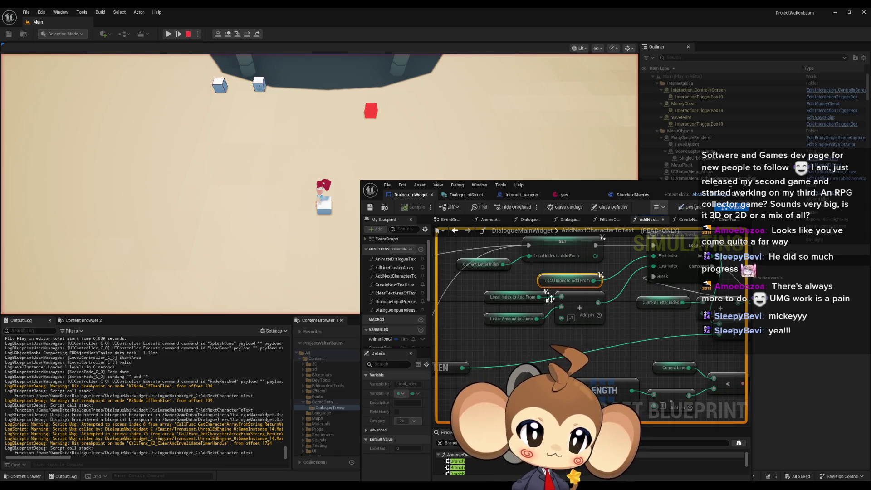
click(460, 267)
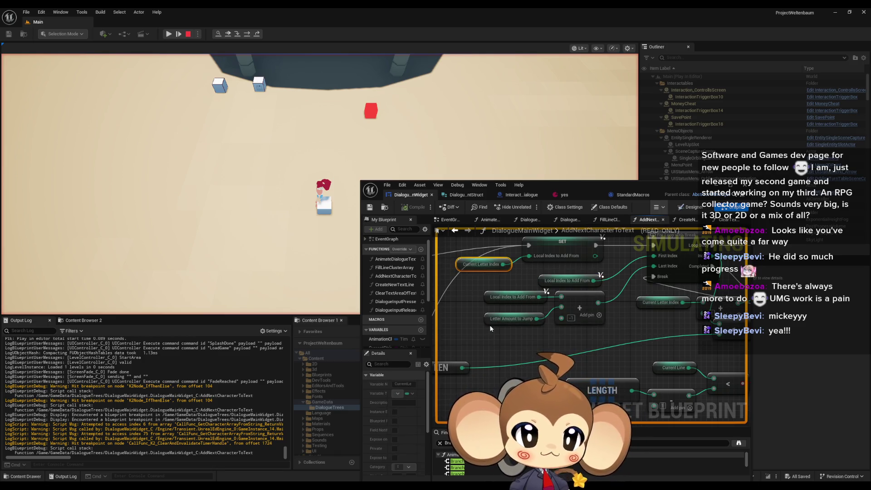
scroll(489, 324, down, 3)
scroll(539, 330, up, 3)
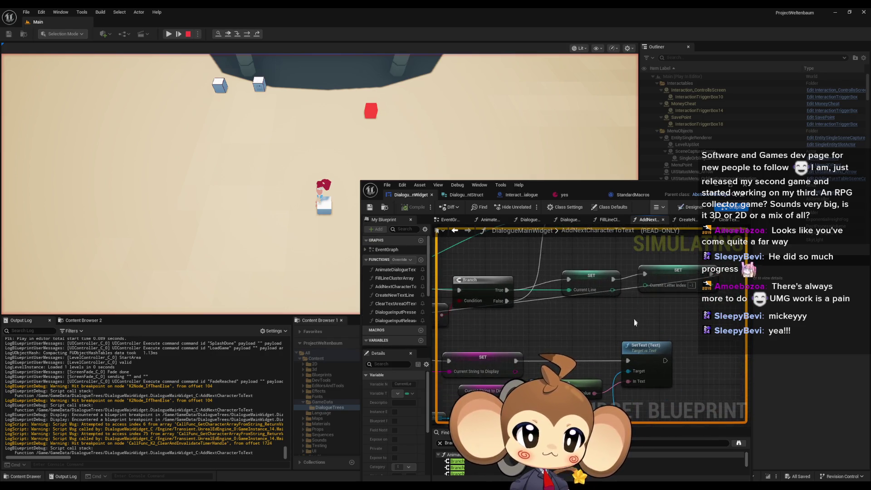
scroll(637, 302, down, 3)
scroll(622, 306, up, 4)
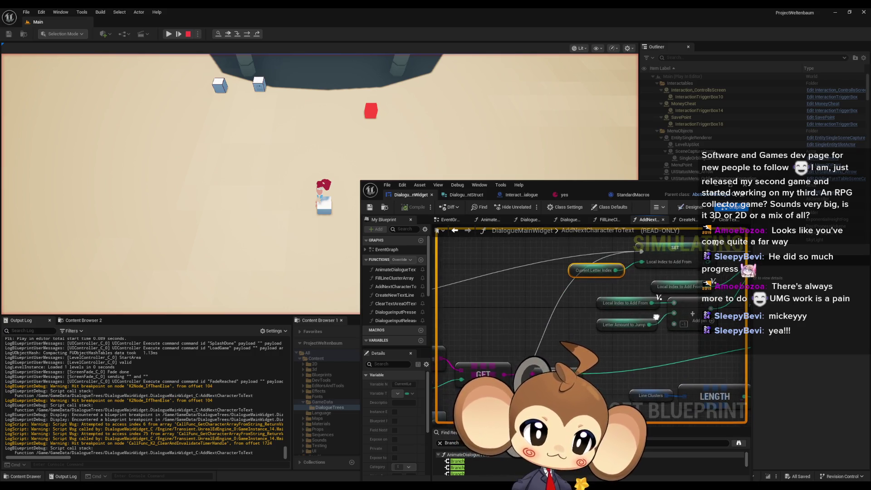
drag(622, 305, 492, 312)
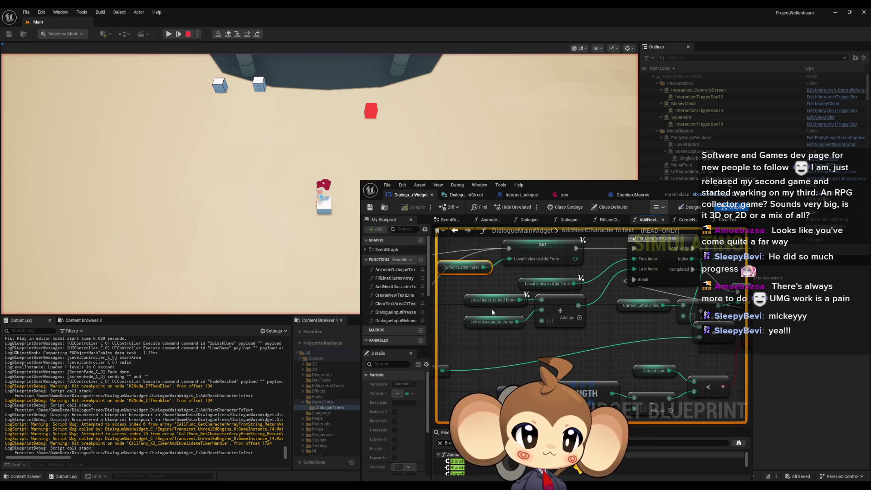
scroll(498, 316, down, 1)
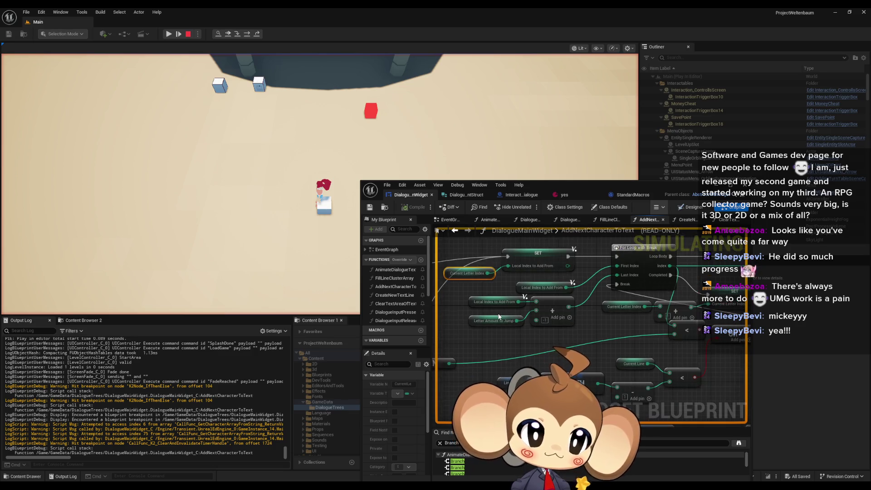
scroll(519, 306, up, 1)
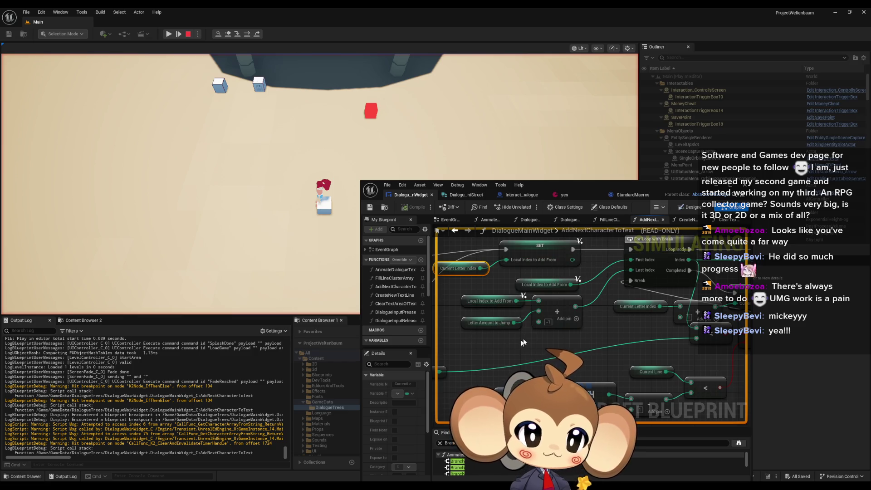
right_click(539, 322)
click(486, 323)
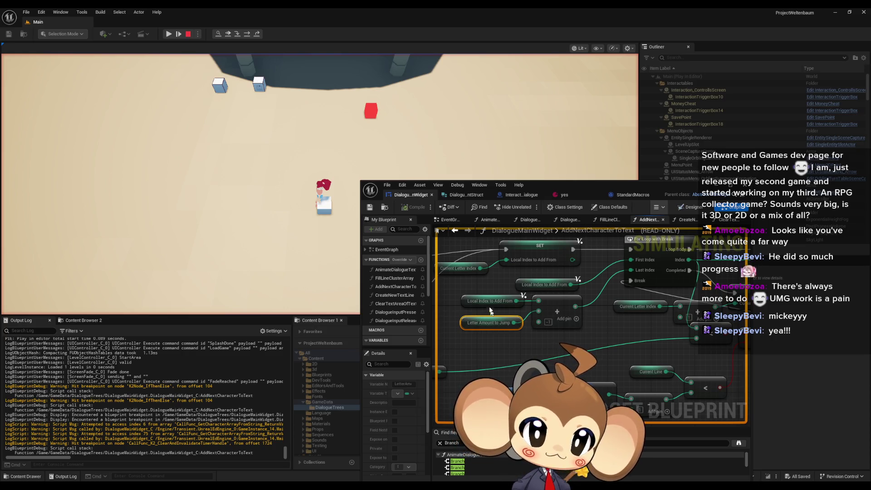
drag(599, 355, 529, 361)
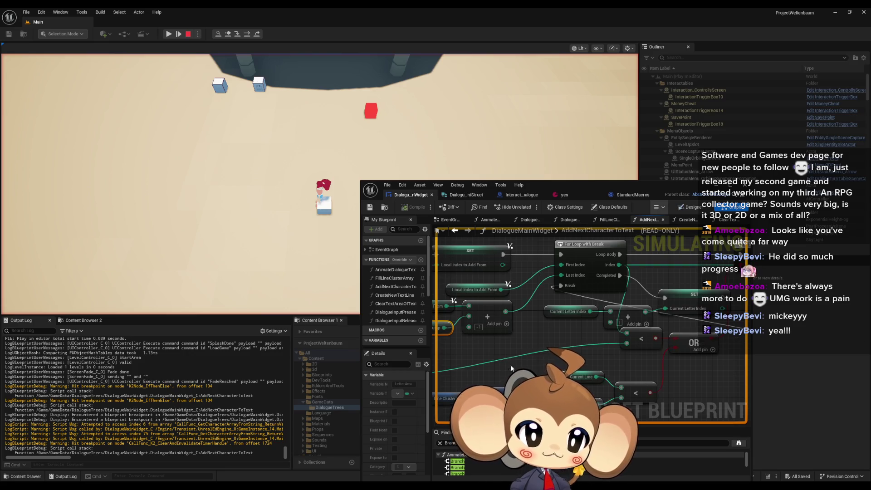
key(F10)
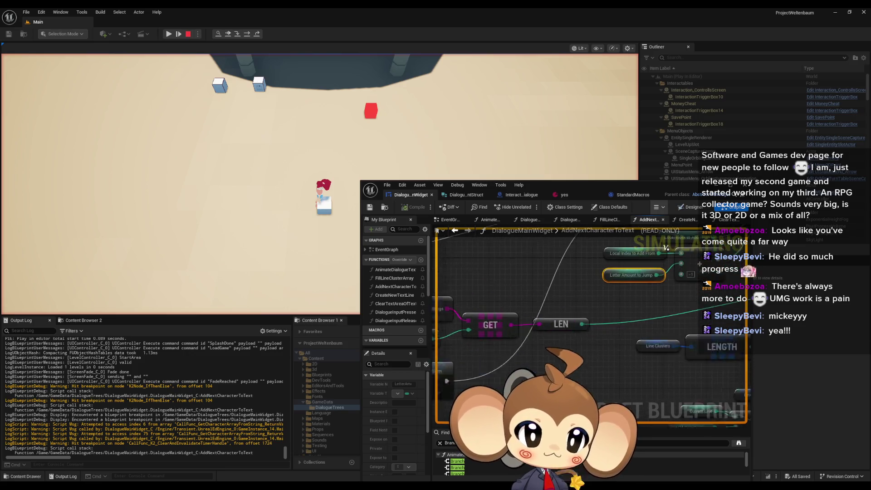
Step over the function's nodes with F10 until execution reaches the SET node.
scroll(473, 332, down, 2)
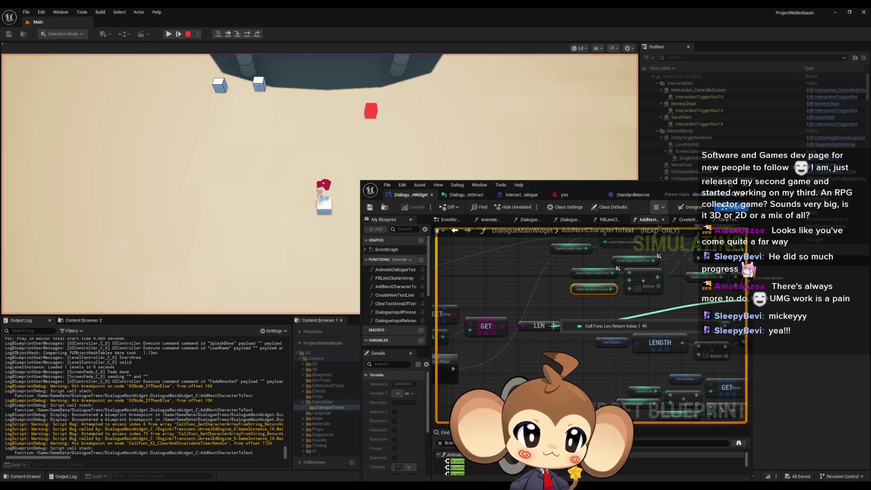
key(F10)
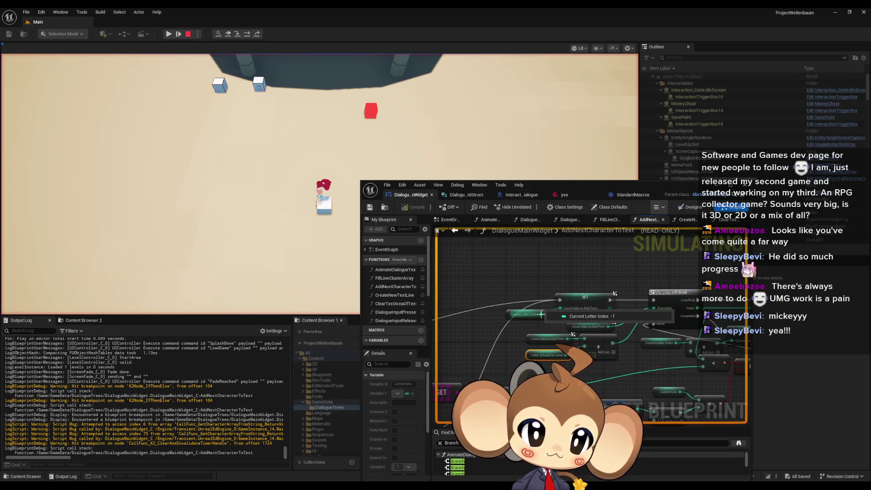
scroll(541, 313, up, 1)
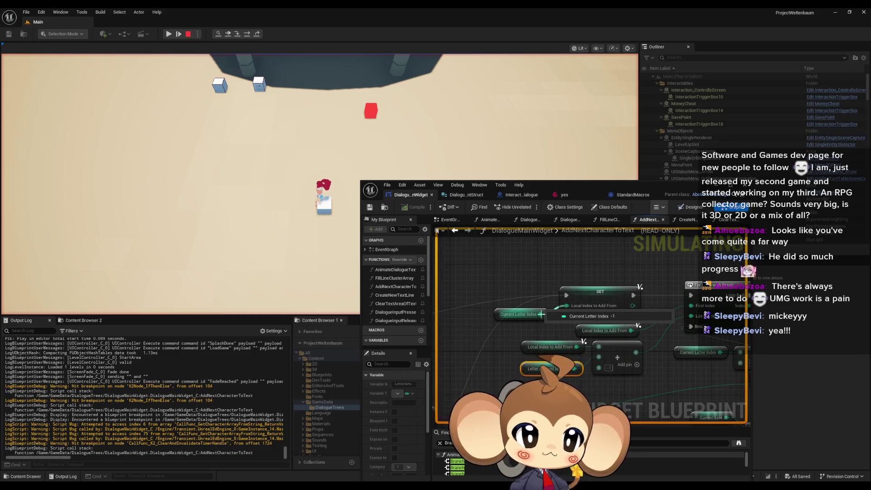
mouse_move(470, 316)
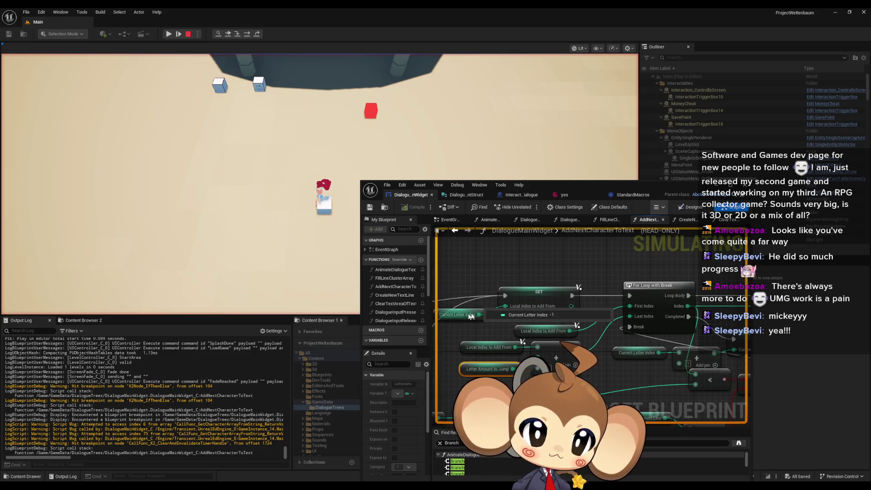
scroll(481, 314, down, 5)
mouse_move(540, 319)
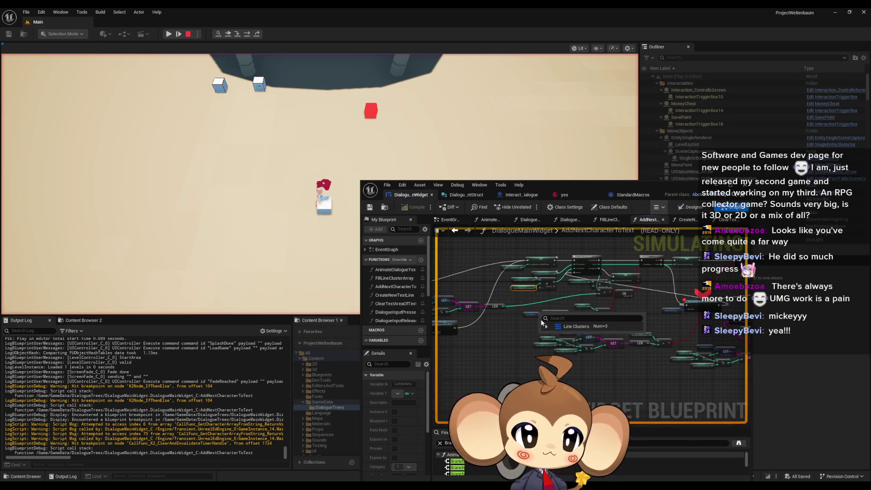
key(F10)
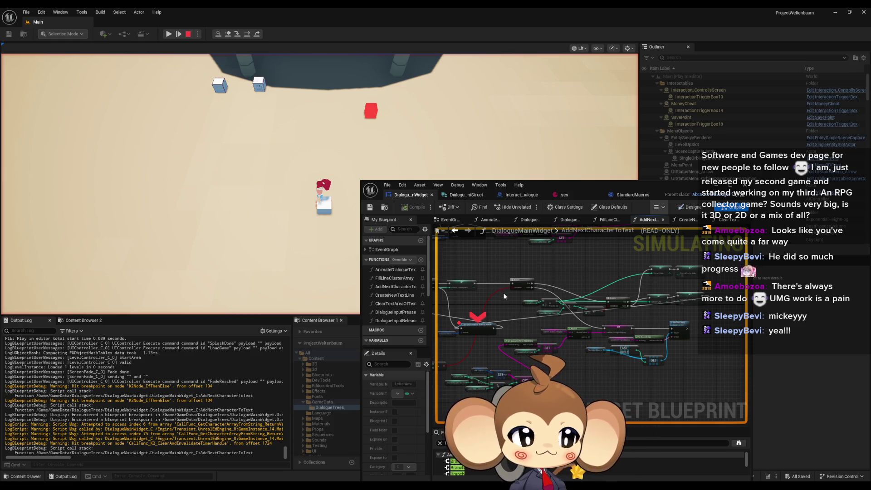
key(F10)
key(F10)
key(F10)
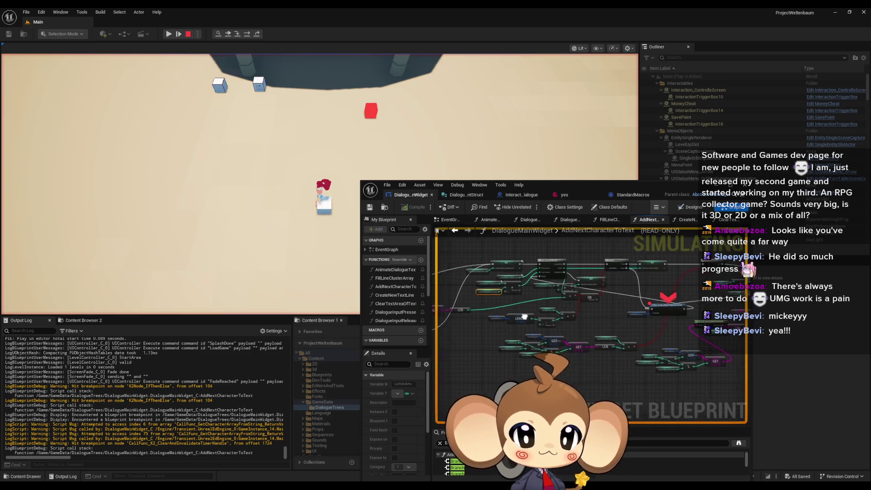
key(F10)
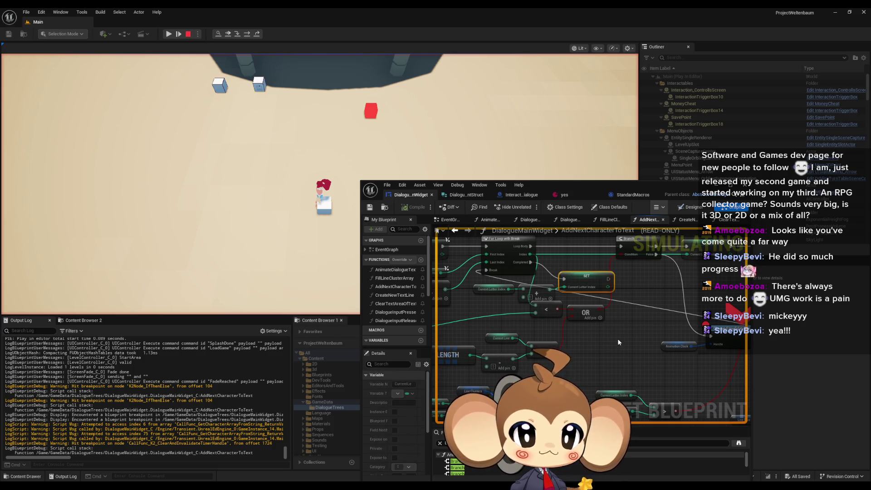
Read the Local Index node values, then pan the view toward the timer nodes.
scroll(616, 338, down, 4)
scroll(600, 295, up, 1)
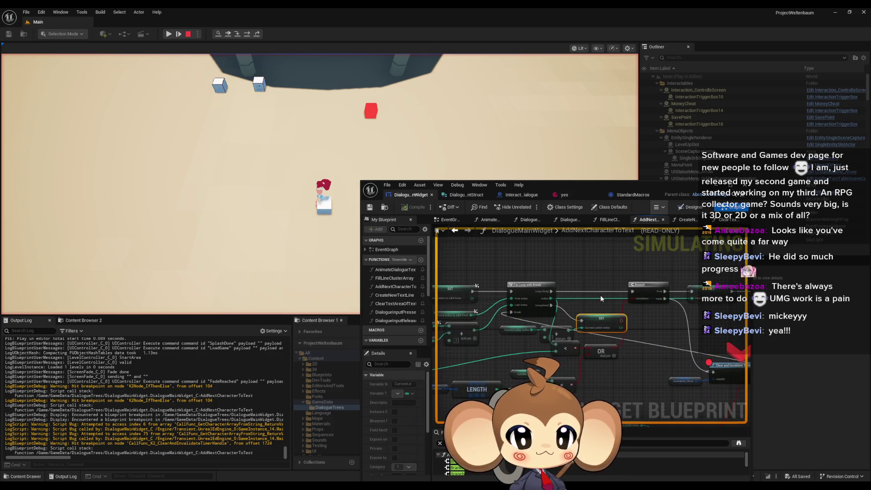
scroll(602, 303, down, 1)
scroll(586, 317, up, 4)
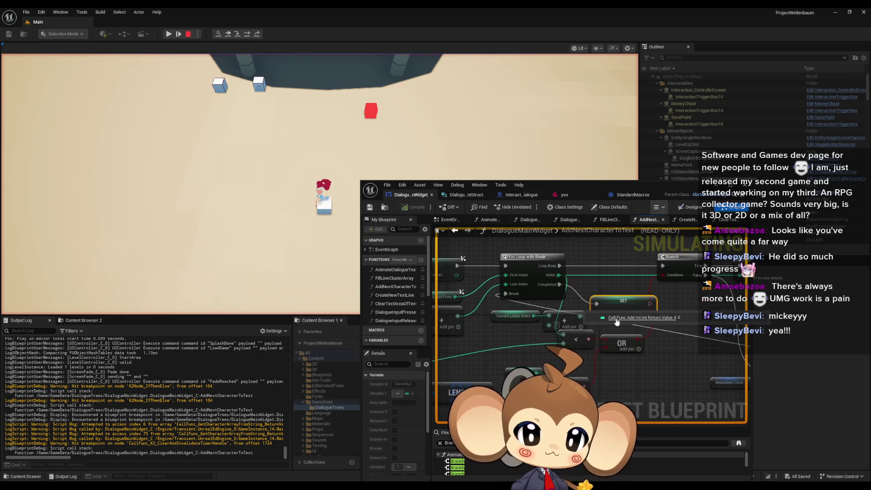
drag(657, 343, 748, 337)
mouse_move(581, 289)
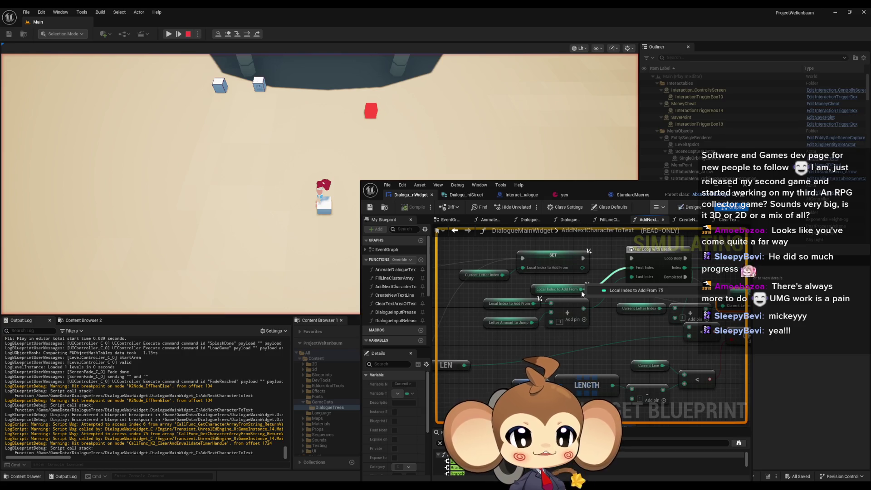
mouse_move(501, 276)
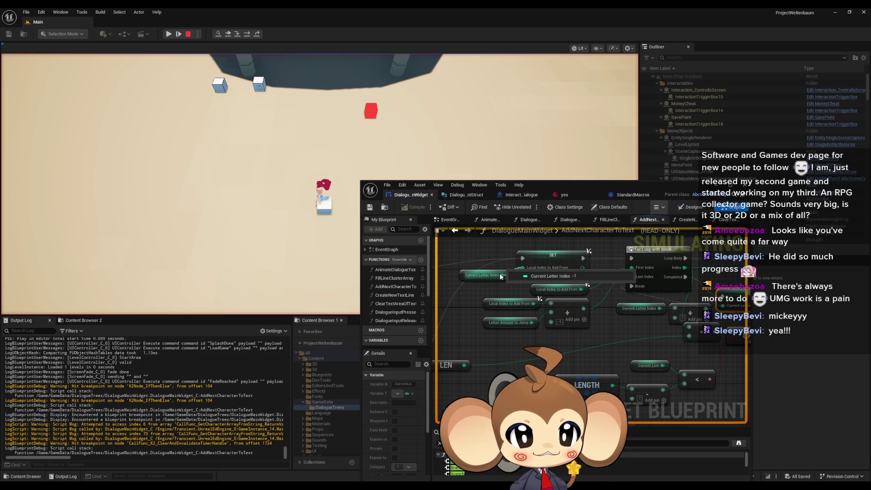
mouse_move(622, 329)
mouse_down()
mouse_move(535, 316)
mouse_move(579, 325)
mouse_move(515, 301)
mouse_move(467, 301)
mouse_move(483, 300)
mouse_up()
scroll(595, 327, down, 1)
Remove the Clear and Invalidate Timer breakpoint and resume the play session.
right_click(571, 343)
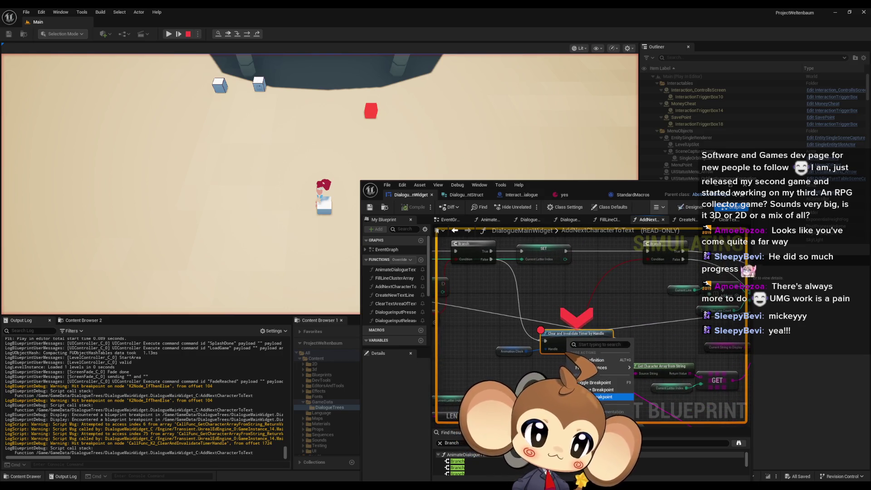
click(601, 397)
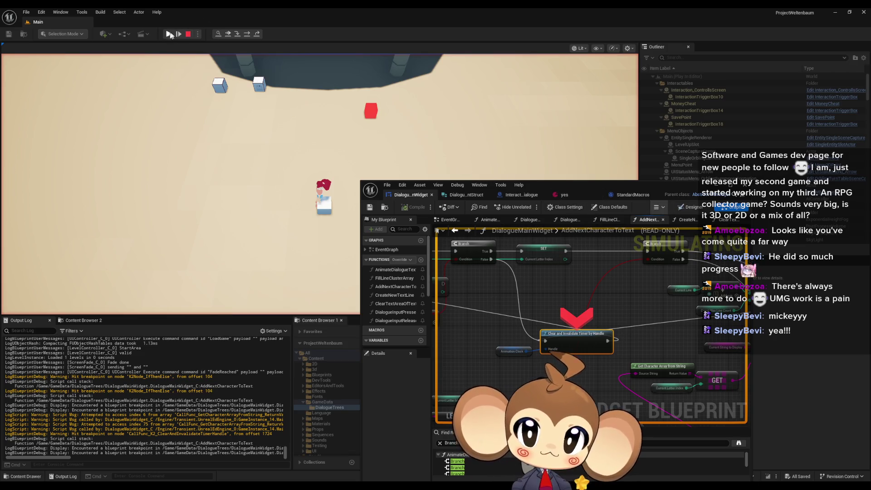
click(169, 34)
Add a Print String node on the Branch's False output and give it a breakpoint.
drag(489, 259, 483, 293)
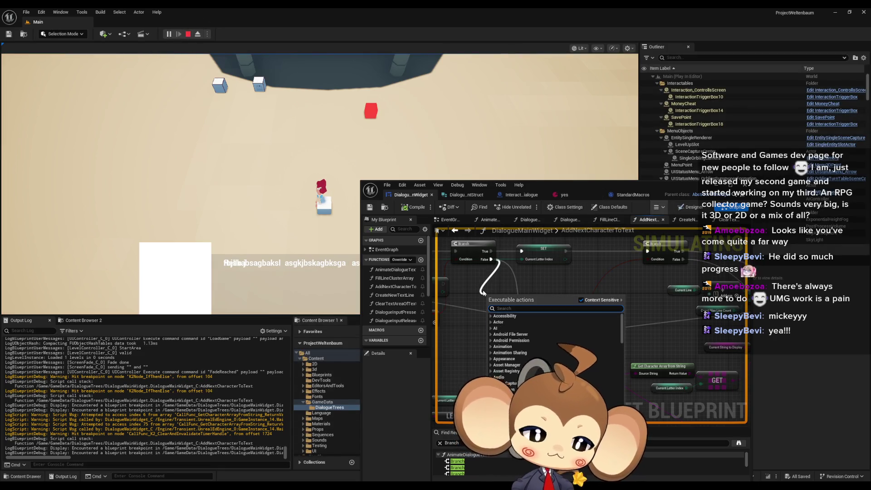
text(print)
key(Return)
right_click(509, 301)
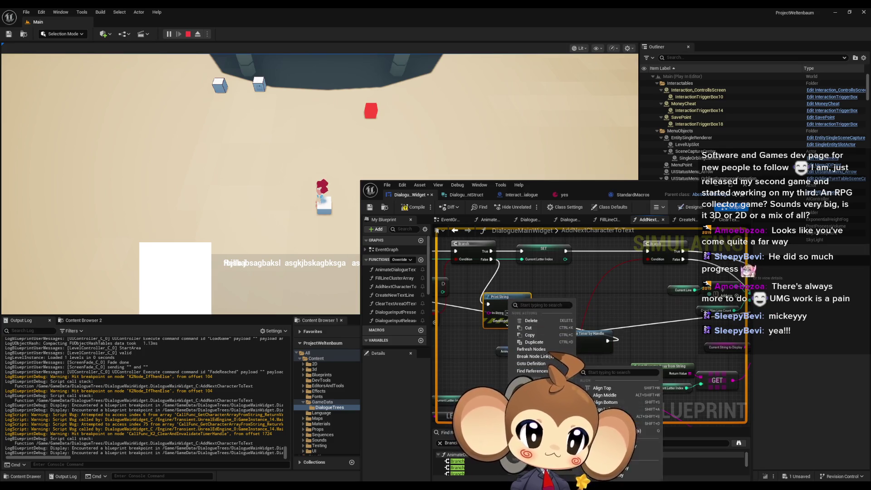
click(567, 362)
Stop the game, restart it with Alt+P, and skip the splash to Load Game.
click(187, 35)
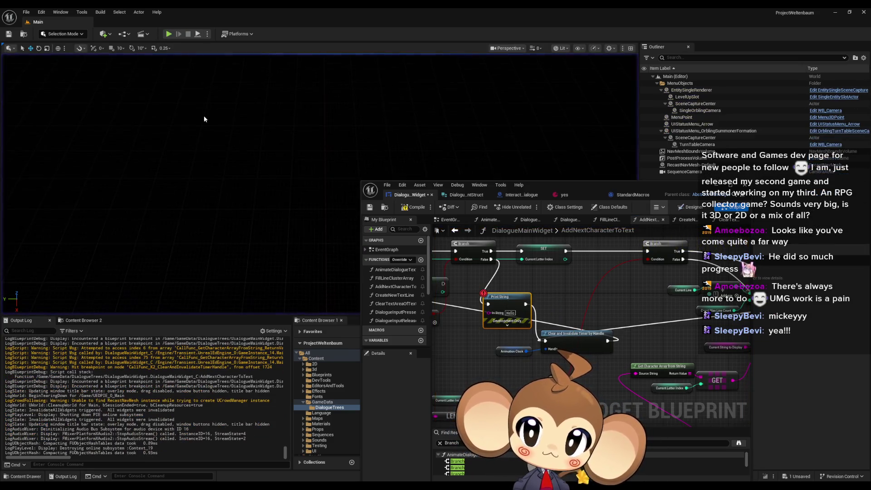
key(alt+p)
key(Return)
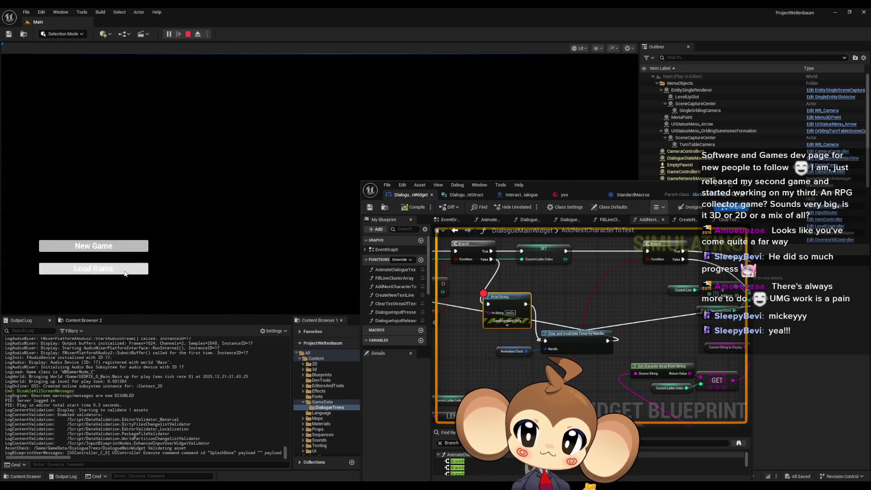
key(Return)
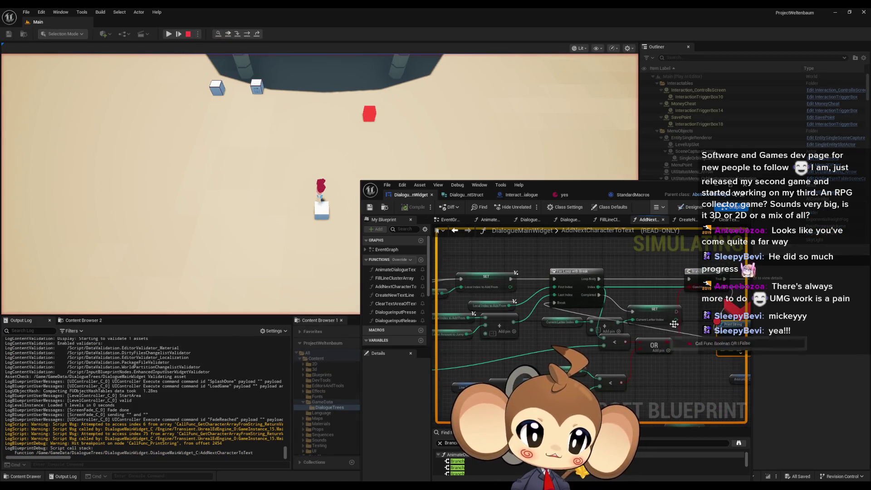
Run Find References on the Local Index To Add From SET node.
scroll(574, 321, down, 2)
scroll(574, 321, up, 2)
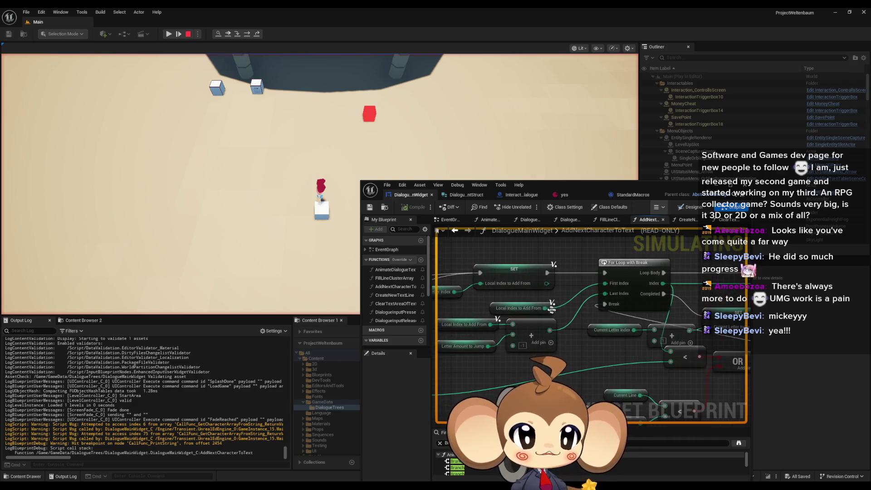
mouse_move(565, 257)
mouse_down()
mouse_move(526, 308)
mouse_move(567, 290)
mouse_move(592, 294)
mouse_up()
click(544, 286)
right_click(579, 262)
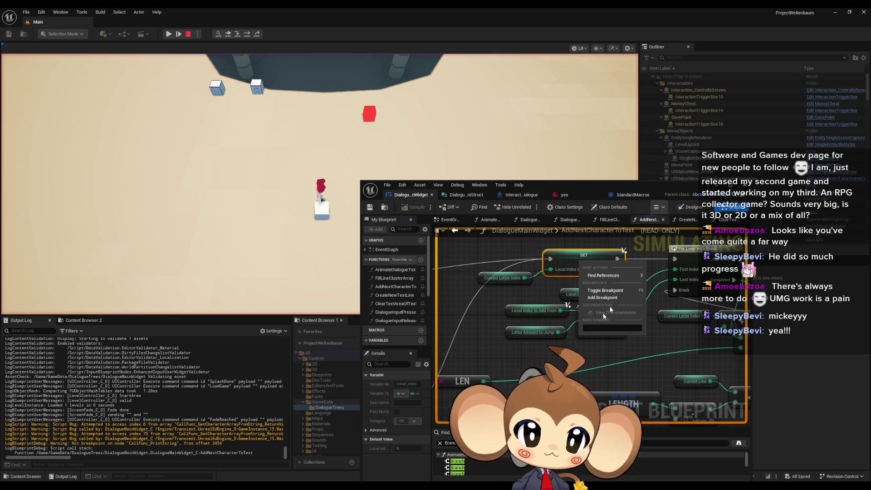
mouse_move(603, 276)
click(662, 284)
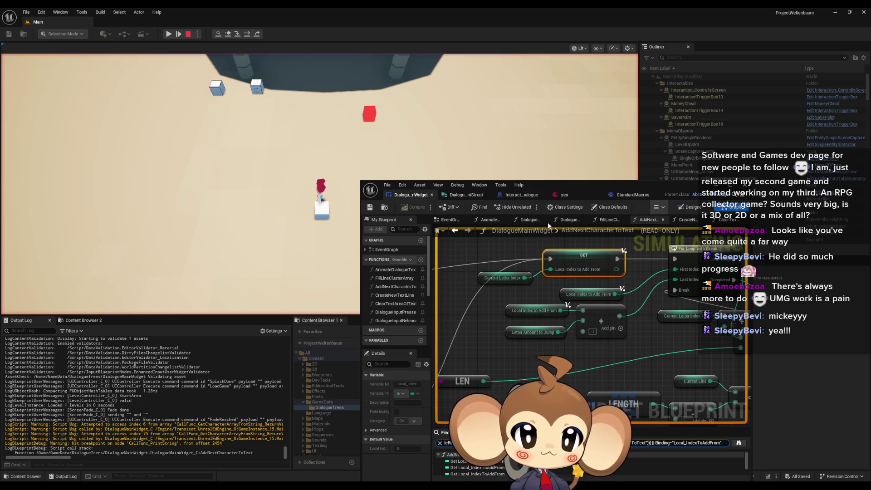
Visit the Set results and check Current Letter Index (-1) at the paused Print String.
drag(548, 185, 541, 150)
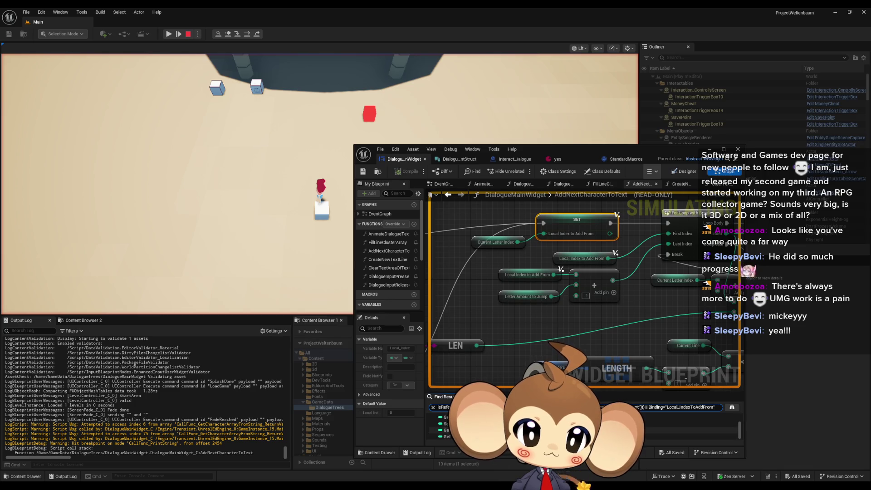
click(672, 434)
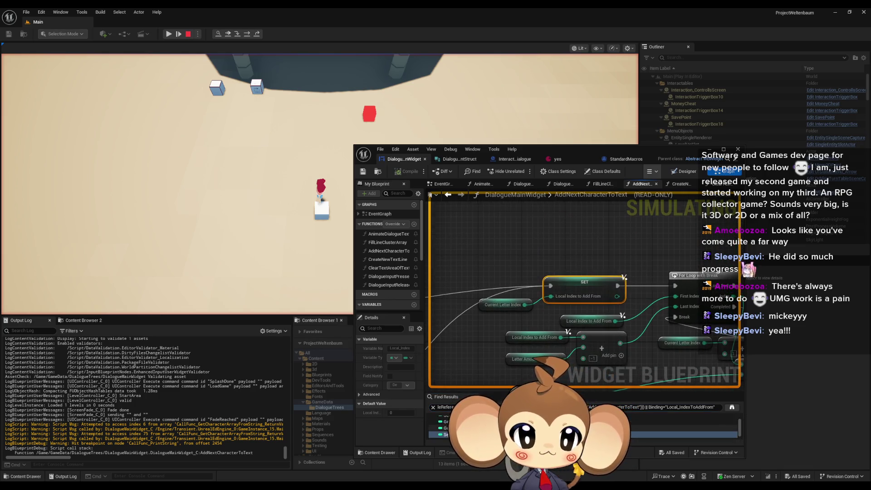
scroll(615, 313, down, 5)
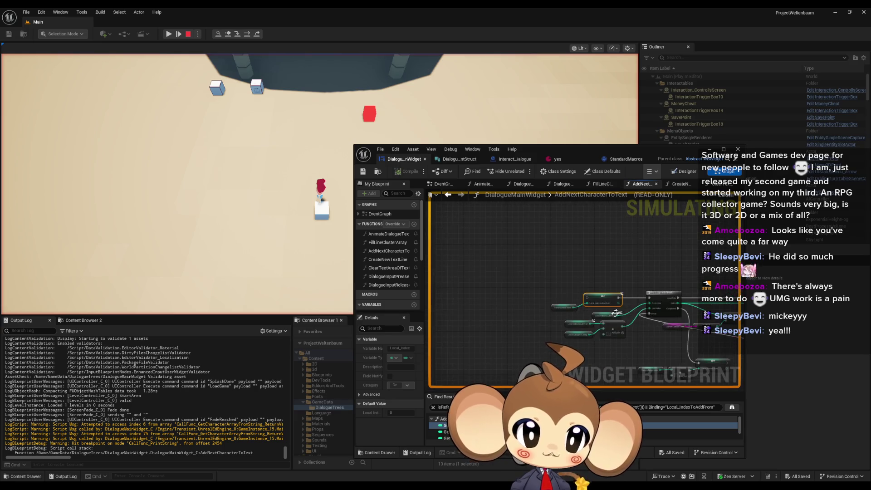
scroll(616, 313, down, 3)
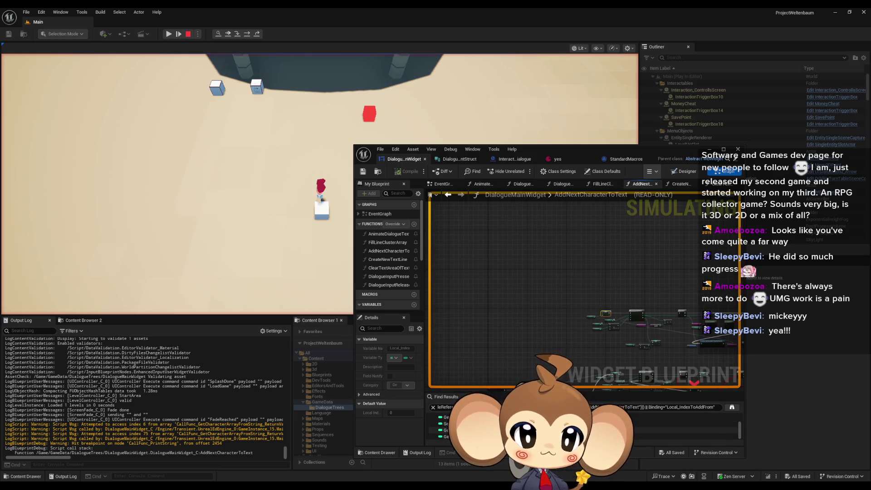
click(680, 423)
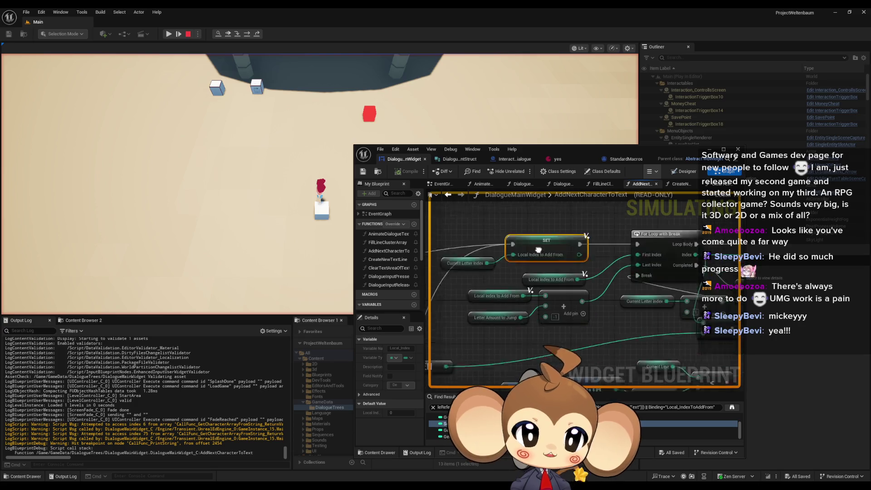
mouse_move(529, 259)
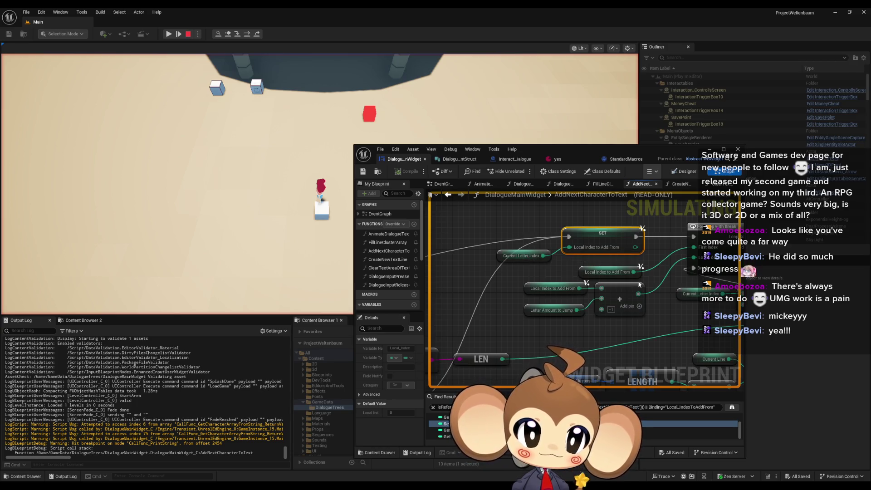
scroll(527, 256, down, 6)
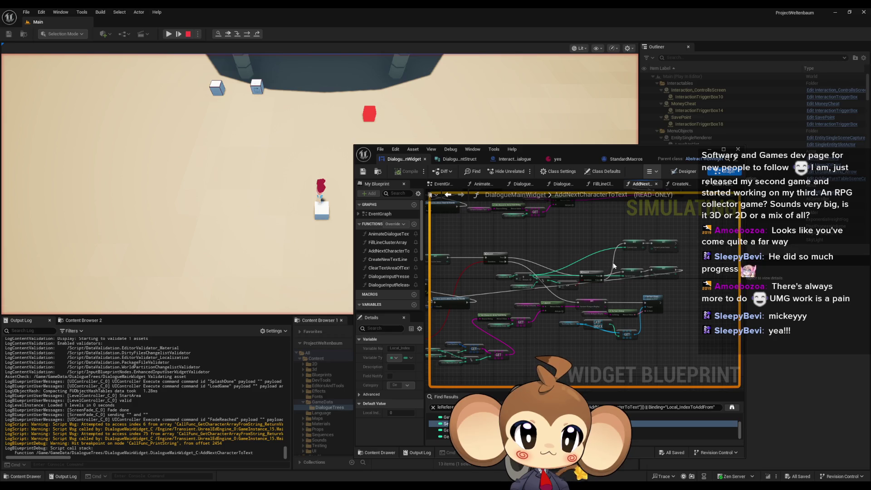
mouse_move(532, 256)
mouse_down()
mouse_move(656, 270)
mouse_move(517, 263)
mouse_up()
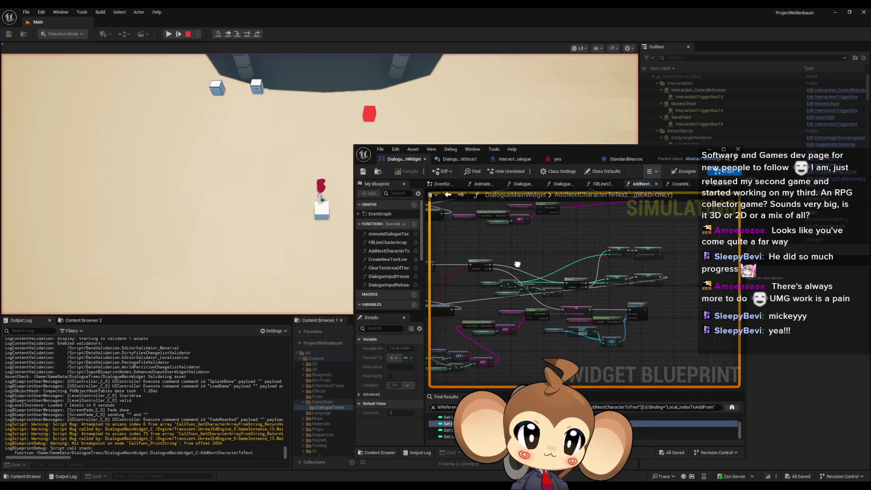
scroll(517, 264, up, 3)
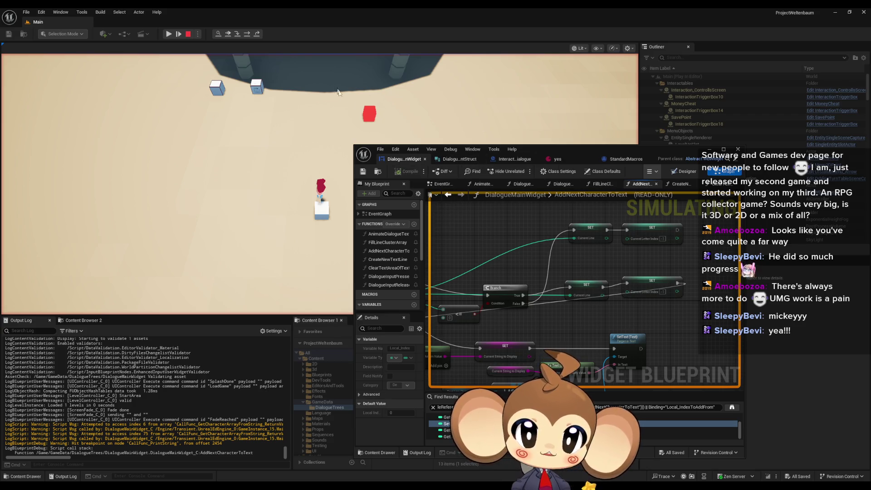
Stop the game and wire the SET node's execution output into the For Loop's Break input.
click(186, 35)
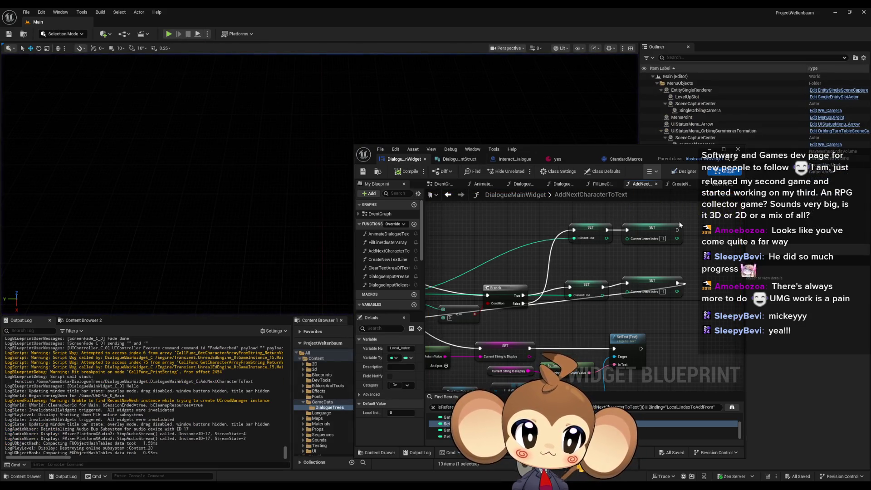
drag(679, 223, 533, 257)
scroll(531, 258, down, 2)
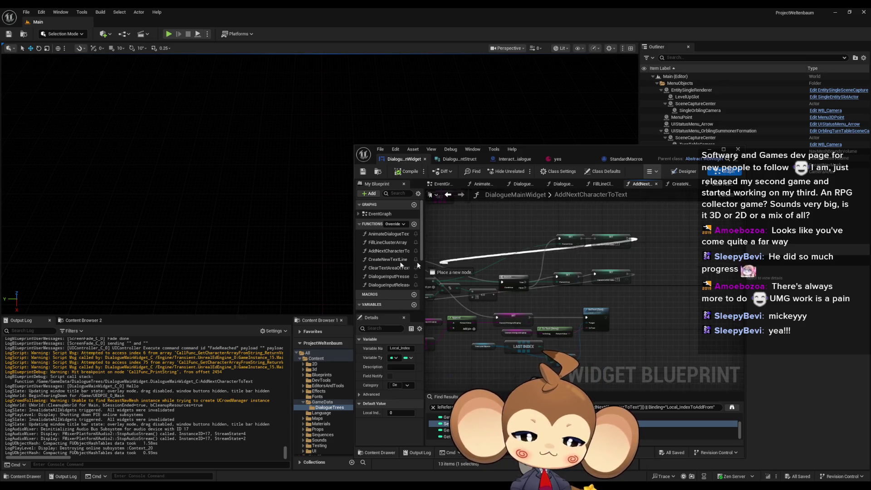
mouse_move(418, 265)
mouse_down()
mouse_move(595, 275)
mouse_move(429, 280)
mouse_move(556, 290)
mouse_move(394, 287)
mouse_move(558, 291)
mouse_move(646, 264)
mouse_up()
Remove the Print String breakpoint and minimize the blueprint editor.
scroll(647, 272, down, 4)
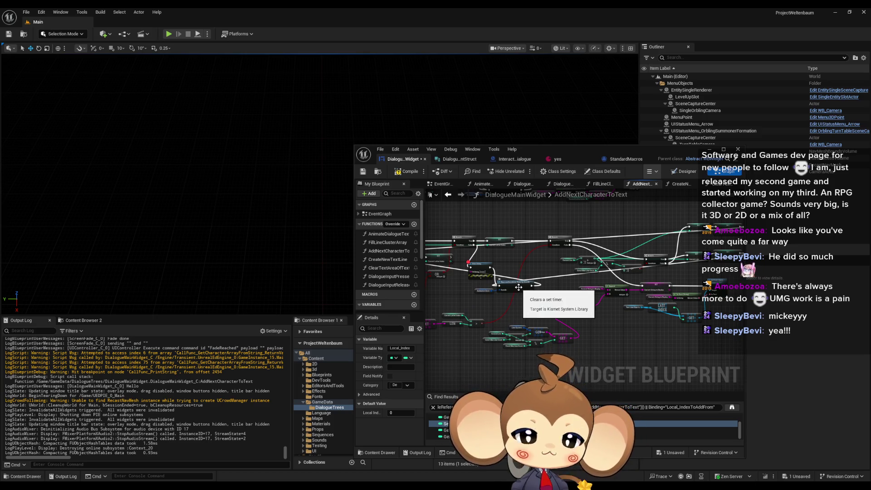
drag(561, 278, 640, 271)
right_click(534, 270)
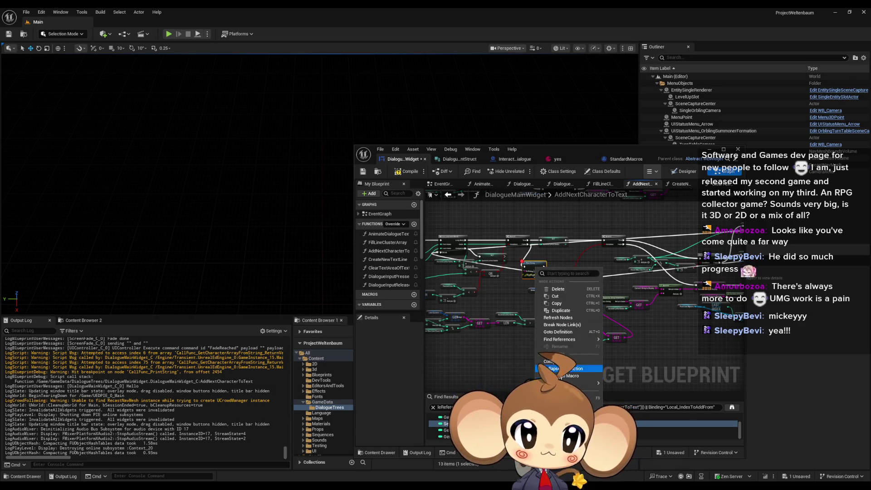
click(562, 337)
click(713, 151)
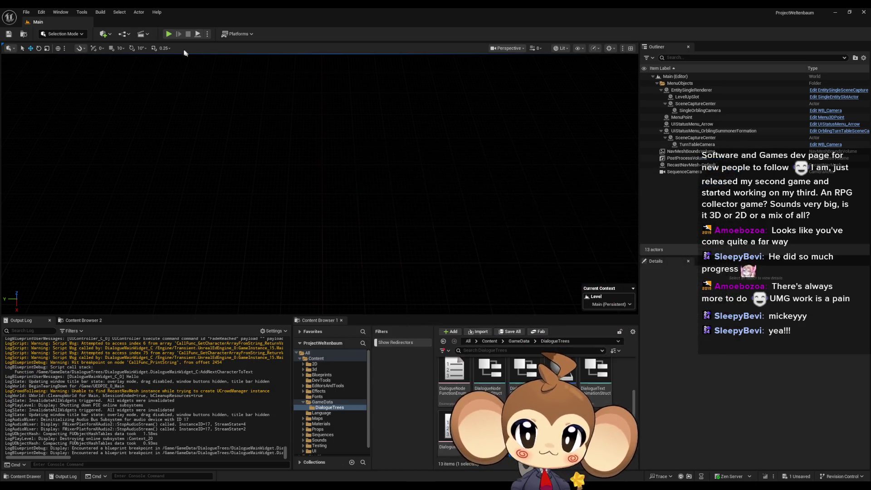
Play from the loaded save, read the Output Log warnings, then clear the log.
click(168, 33)
click(349, 211)
click(136, 269)
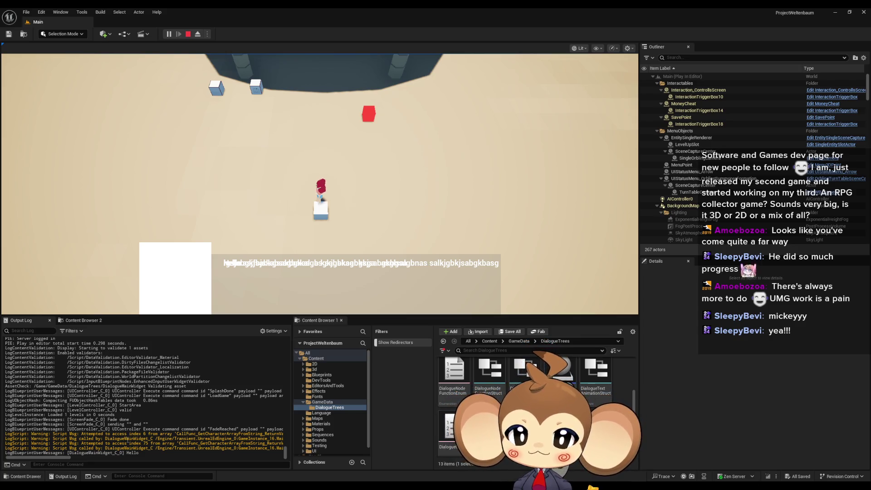
drag(75, 452, 85, 453)
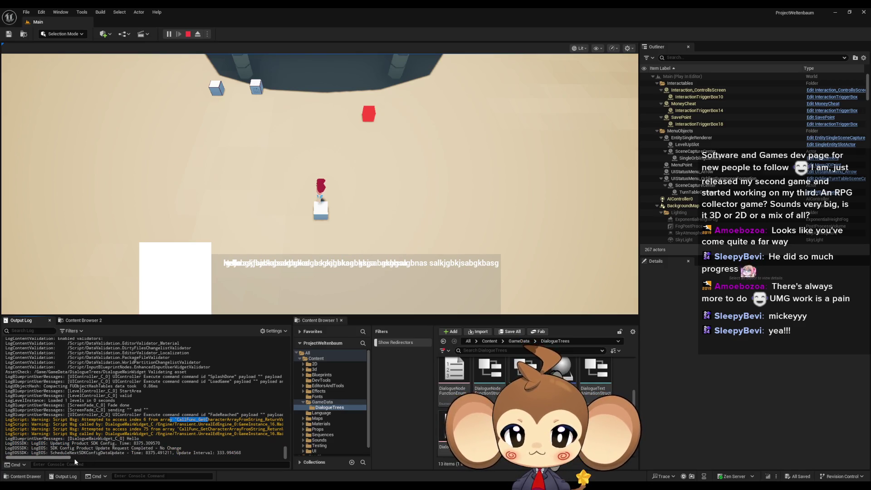
click(75, 458)
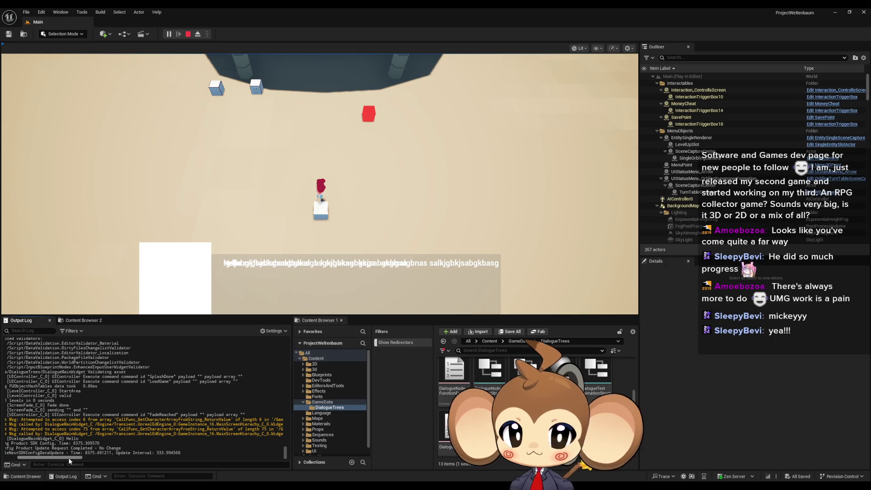
drag(69, 457, 113, 459)
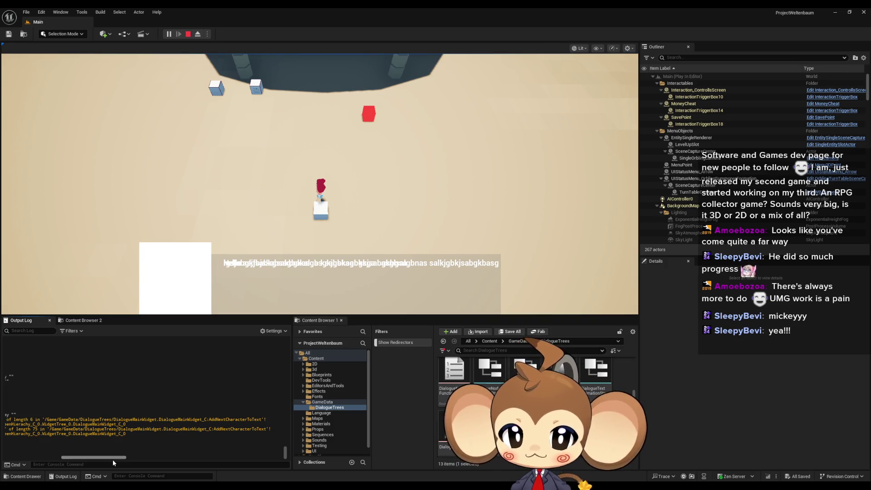
mouse_move(112, 459)
mouse_down()
mouse_move(38, 460)
mouse_move(71, 460)
mouse_up()
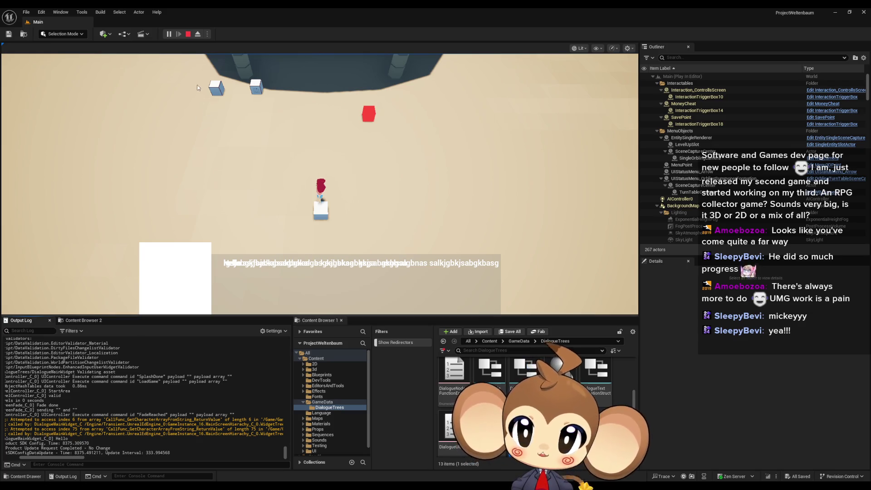
right_click(207, 381)
click(214, 385)
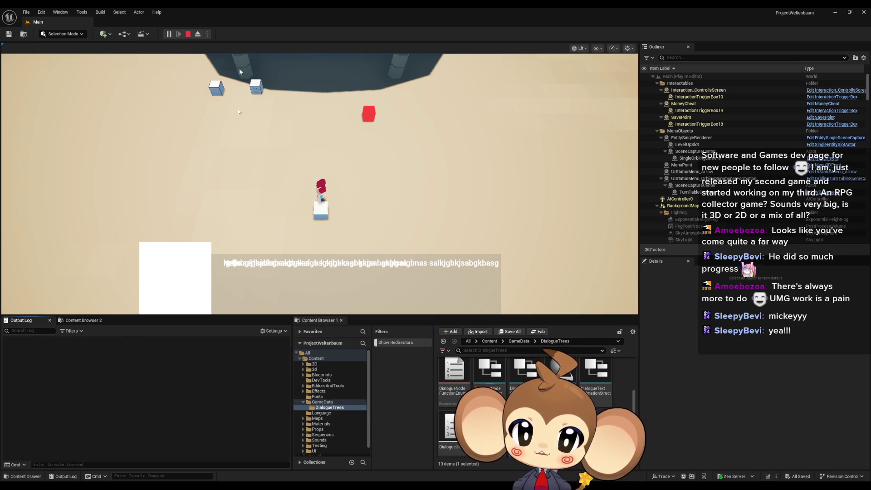
Replay from the loaded save, clear the Output Log again, and stop the test.
click(190, 34)
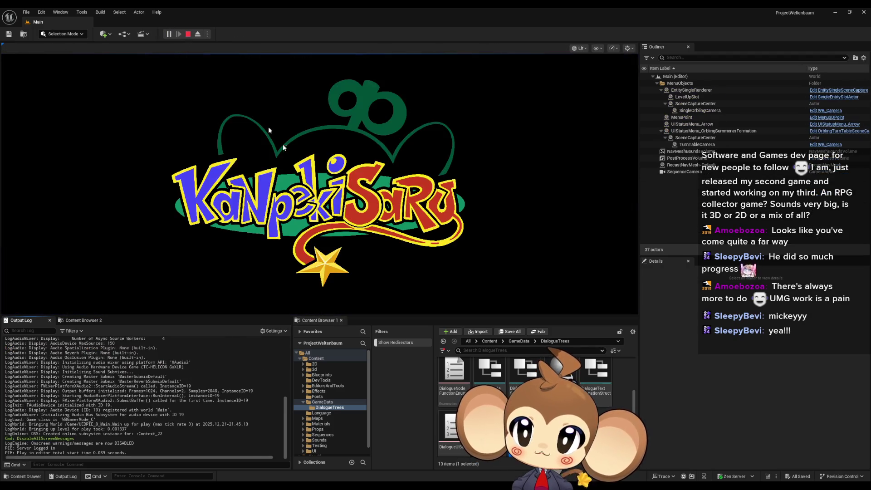
click(128, 271)
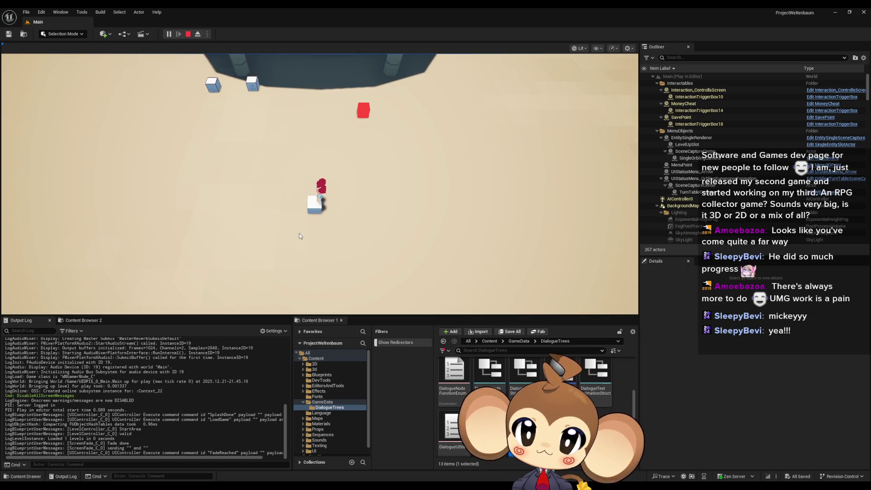
right_click(154, 396)
click(175, 318)
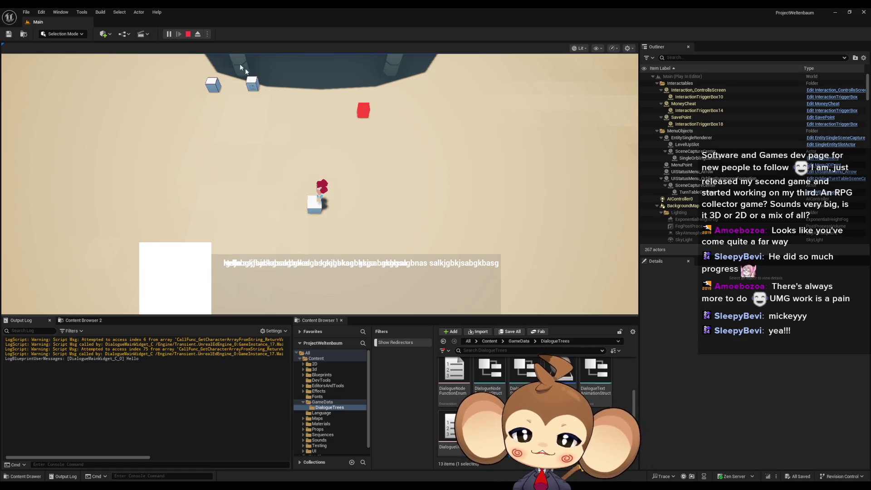
click(187, 34)
Wire the Branch's False output directly to Clear and Invalidate Timer in DialogueMainWidget.
mouse_move(341, 487)
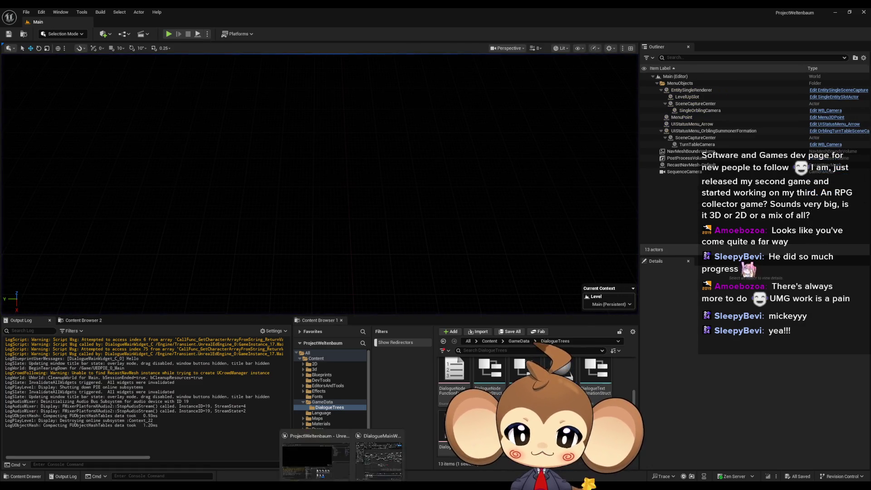
click(379, 461)
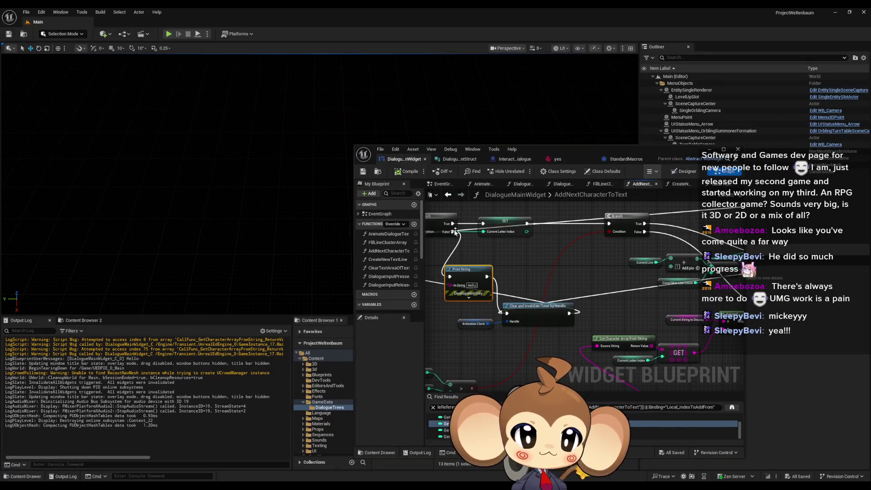
mouse_move(454, 232)
mouse_down()
mouse_move(535, 332)
mouse_move(506, 313)
mouse_up()
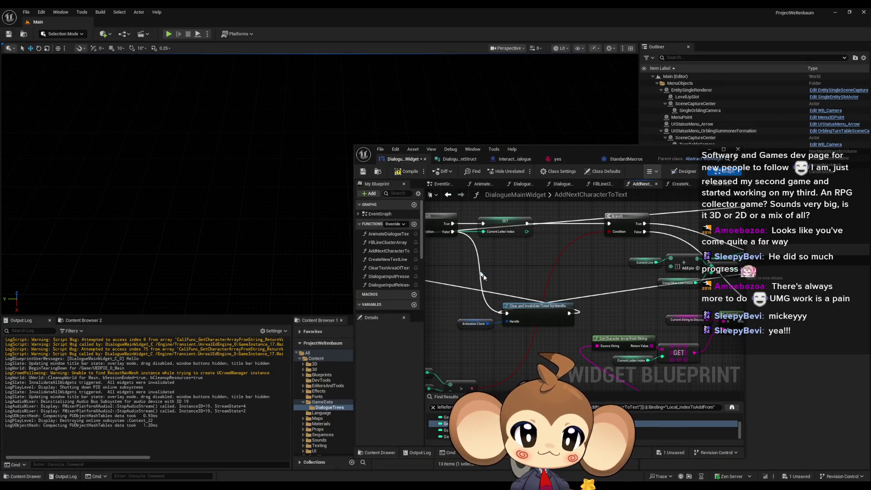
scroll(473, 273, down, 4)
scroll(579, 244, up, 2)
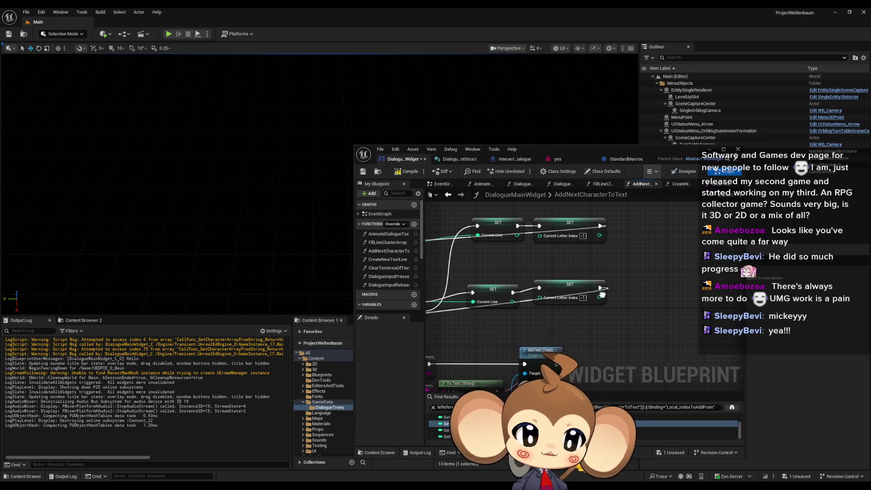
scroll(648, 281, up, 2)
scroll(662, 276, down, 3)
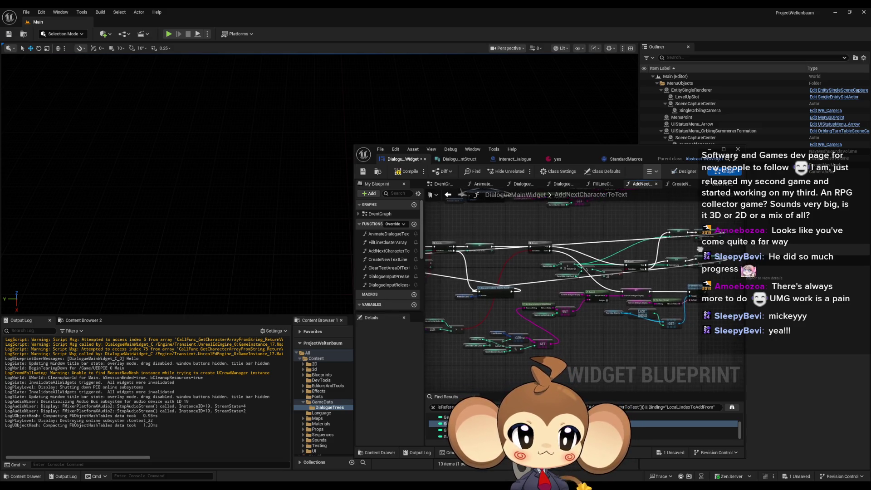
scroll(536, 270, up, 5)
Add a Print String after the Current Letter Index SET node, then minimize the blueprint editor.
drag(573, 262, 648, 281)
text(print)
click(662, 286)
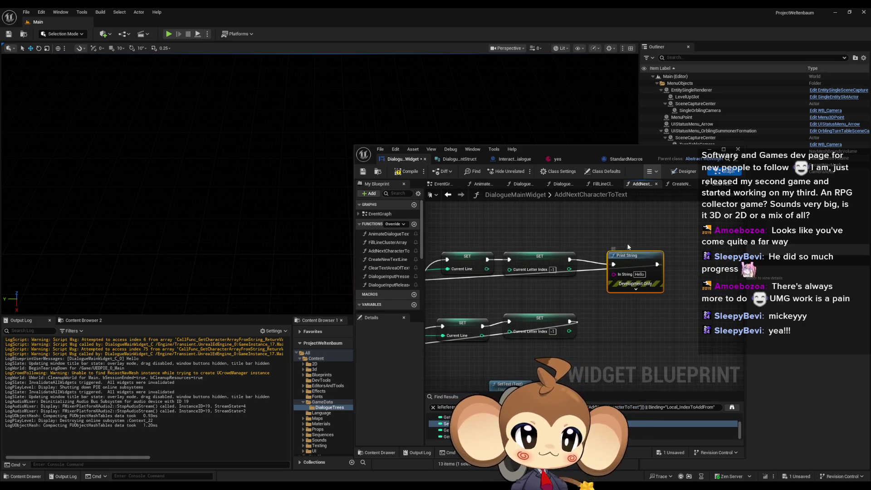
click(709, 149)
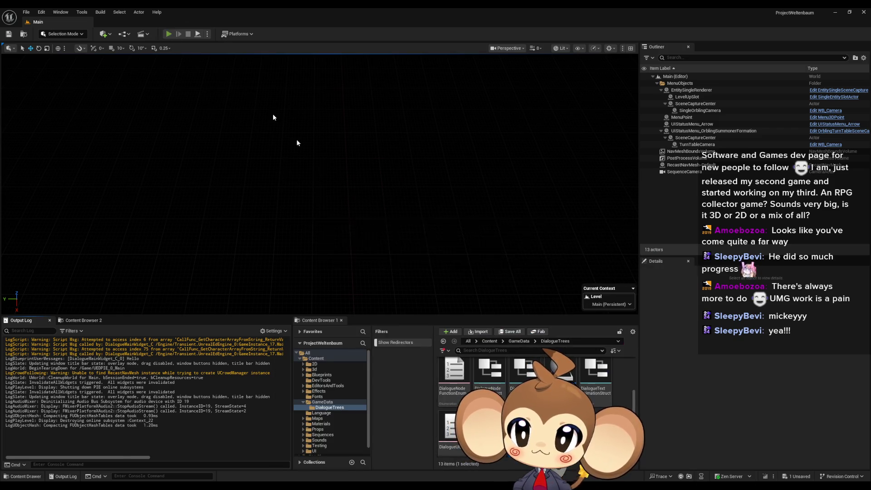
Play-test from the loaded save and advance the dialogue, where the new line overlaps the old one. Then stop and bring the blueprint back up.
key(alt+p)
click(114, 276)
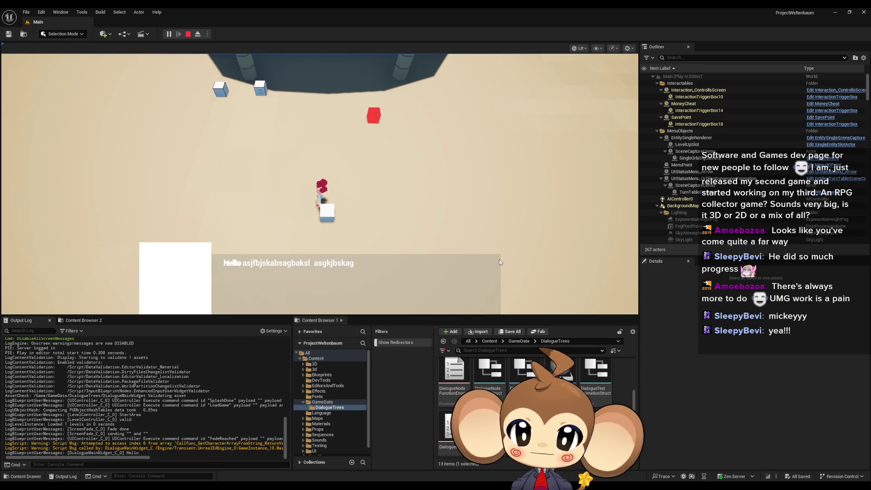
click(499, 260)
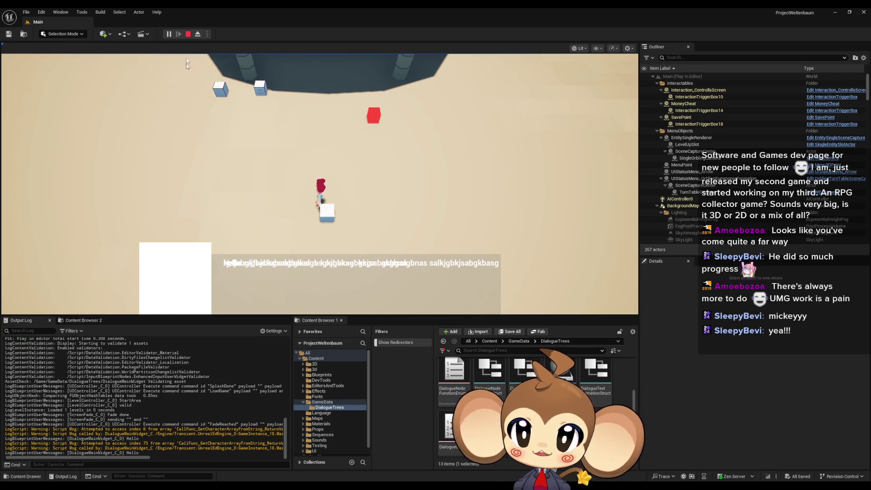
click(189, 34)
mouse_move(398, 474)
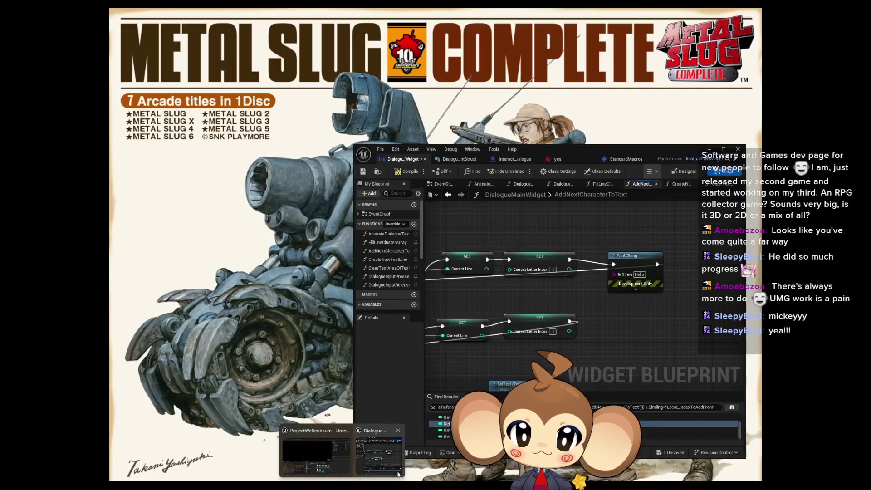
click(387, 459)
Rewire the Current Letter Index SET node's execution output to the Hello Print String.
scroll(655, 256, down, 2)
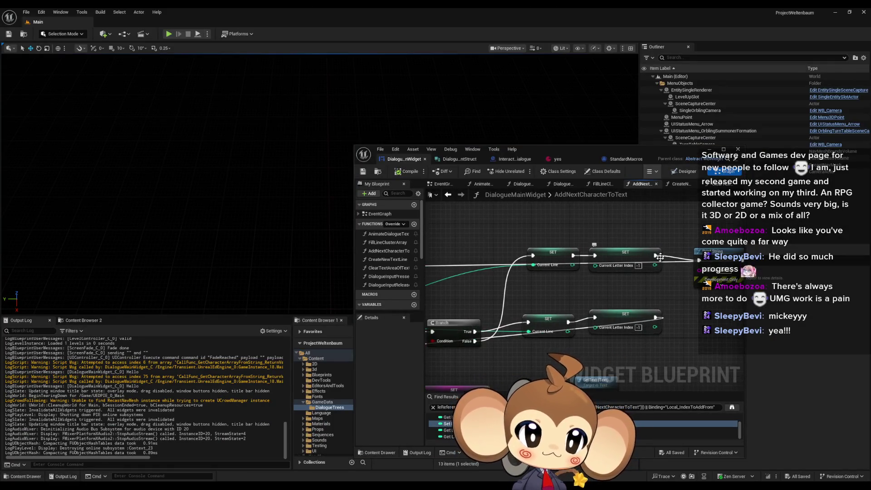
mouse_move(655, 257)
mouse_down()
mouse_move(507, 288)
mouse_move(645, 297)
mouse_move(656, 310)
mouse_move(670, 234)
mouse_up()
scroll(612, 265, down, 5)
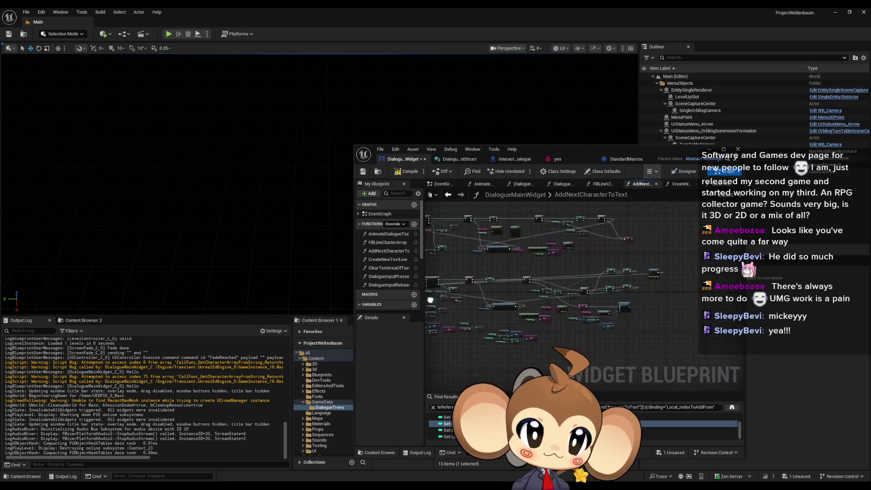
scroll(608, 286, up, 3)
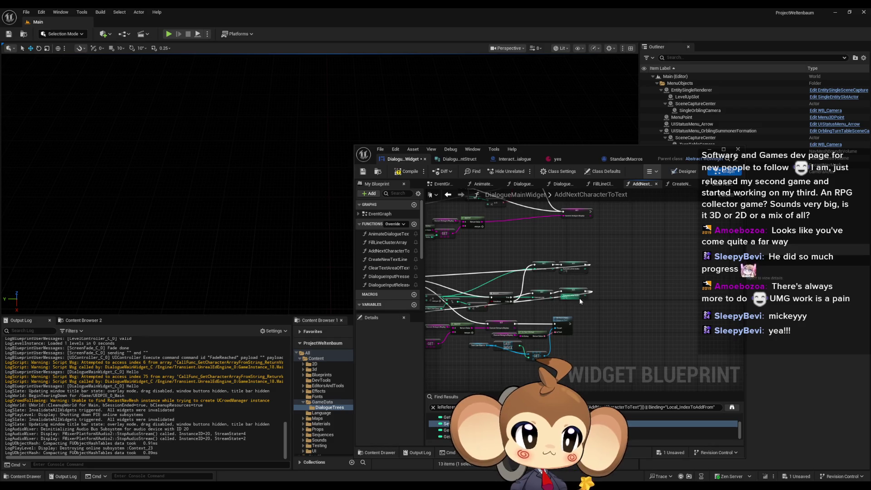
scroll(580, 301, up, 3)
scroll(598, 311, up, 3)
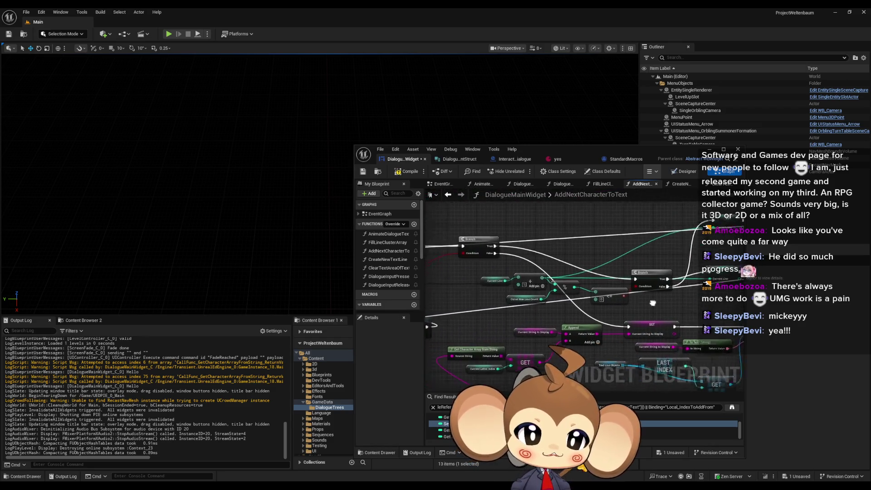
Pan across the graph to review the Branch, Append, LAST INDEX, OR, LENGTH and LEN nodes.
mouse_move(810, 291)
mouse_down()
mouse_move(577, 285)
mouse_move(551, 270)
mouse_up()
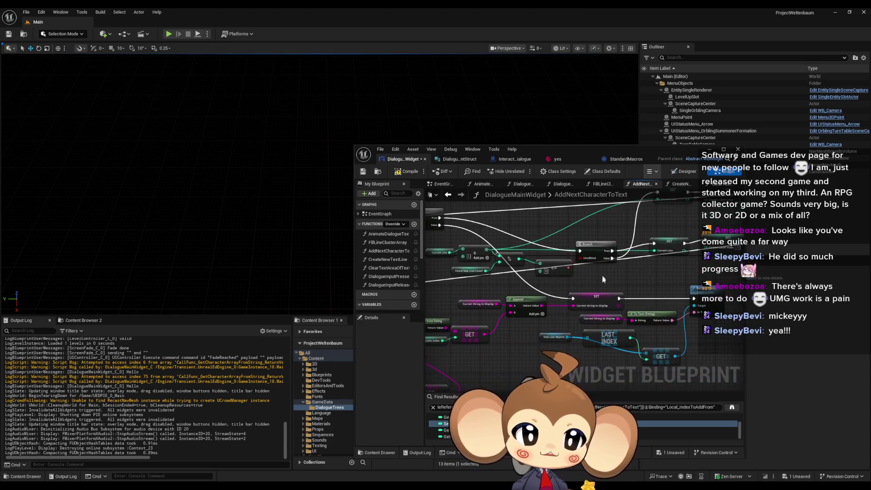
scroll(603, 279, down, 3)
drag(603, 279, 713, 339)
scroll(603, 343, up, 2)
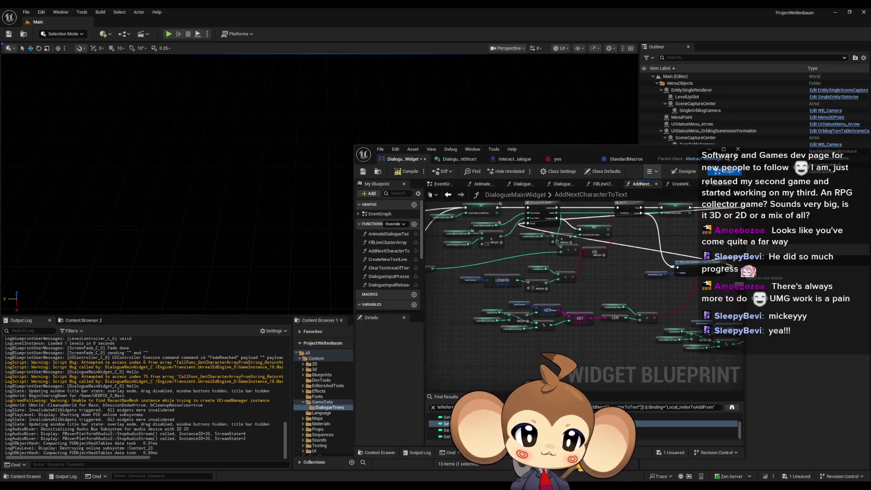
mouse_move(462, 295)
mouse_down()
mouse_move(644, 301)
mouse_move(605, 250)
mouse_move(539, 276)
mouse_up()
scroll(539, 275, up, 2)
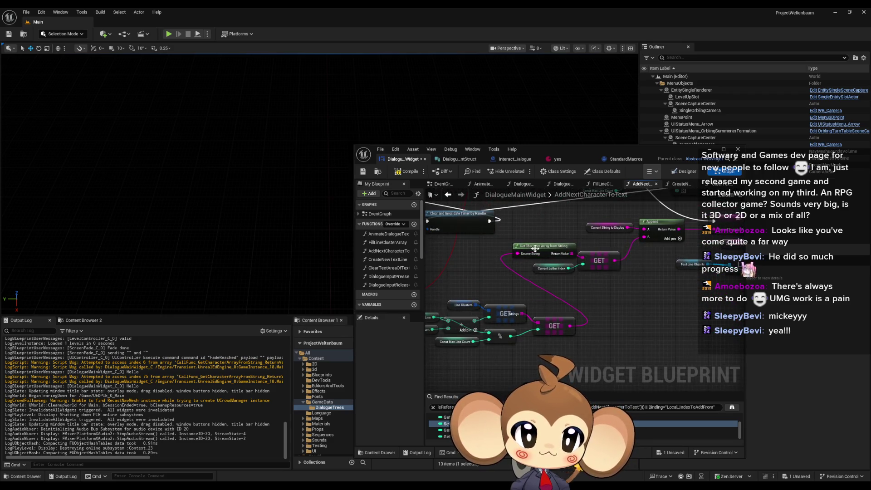
Find all references to Get Character Array from String by name and jump to a result.
right_click(538, 247)
mouse_move(553, 321)
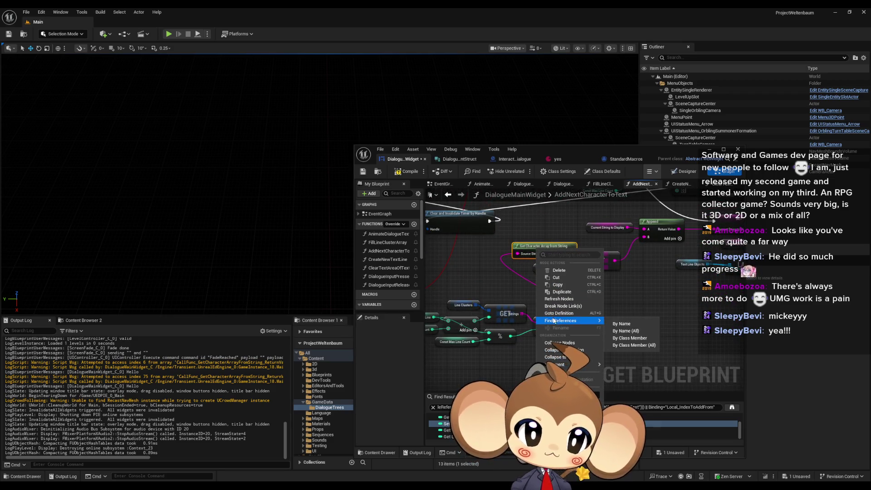
click(625, 332)
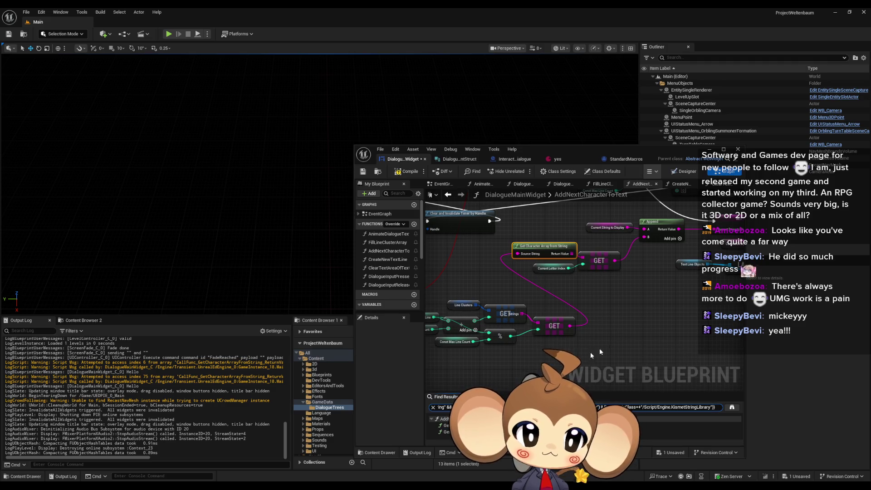
click(444, 431)
scroll(505, 291, down, 6)
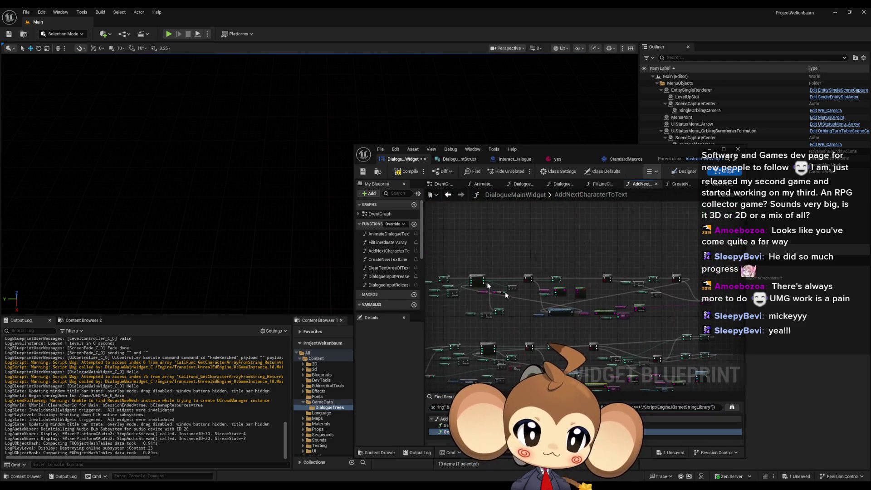
scroll(505, 292, up, 3)
Select the upper node group and pan from the Branch over to the OR, LEN and GET nodes.
drag(437, 261, 717, 318)
scroll(571, 294, up, 5)
click(570, 294)
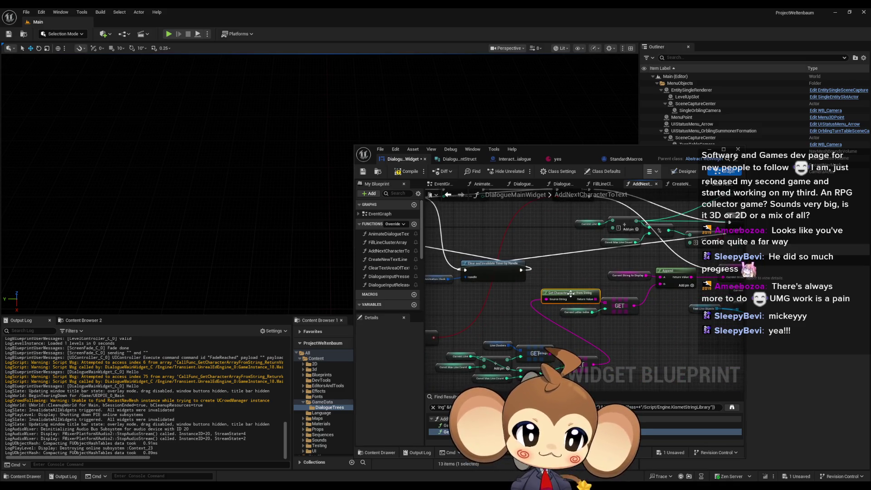
drag(570, 294, 543, 274)
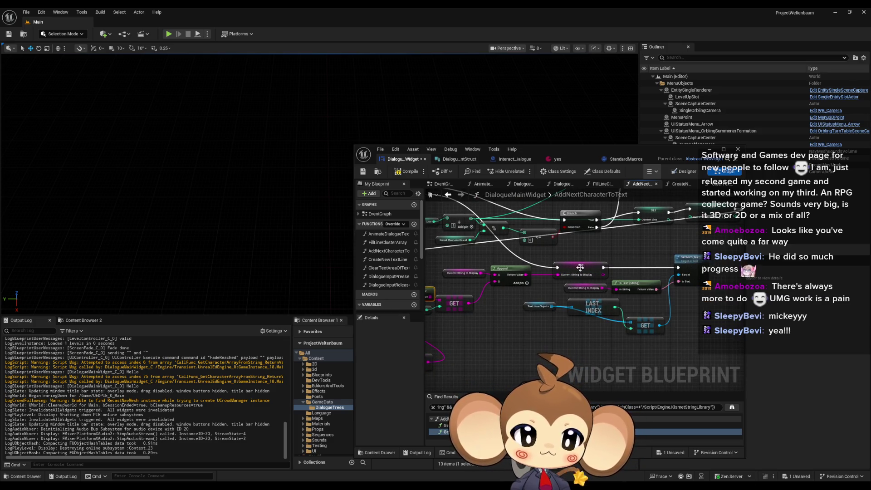
drag(507, 271, 574, 307)
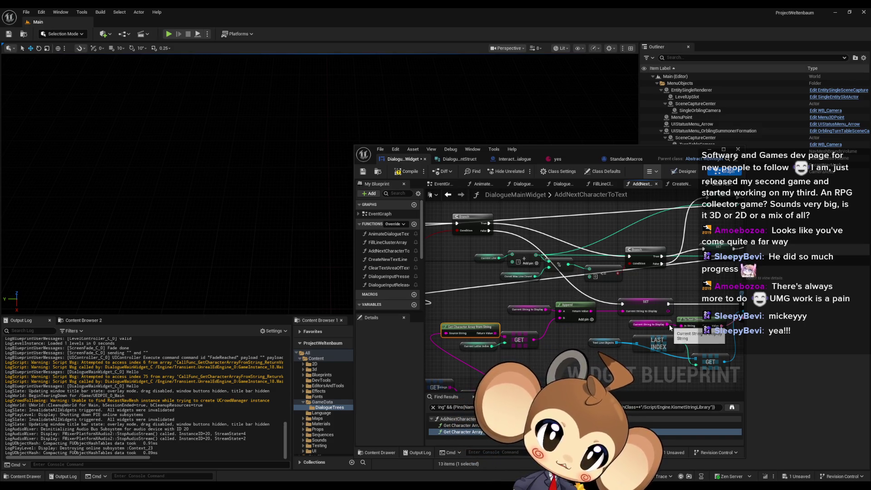
mouse_move(670, 328)
mouse_down()
mouse_move(630, 313)
mouse_move(655, 310)
mouse_up()
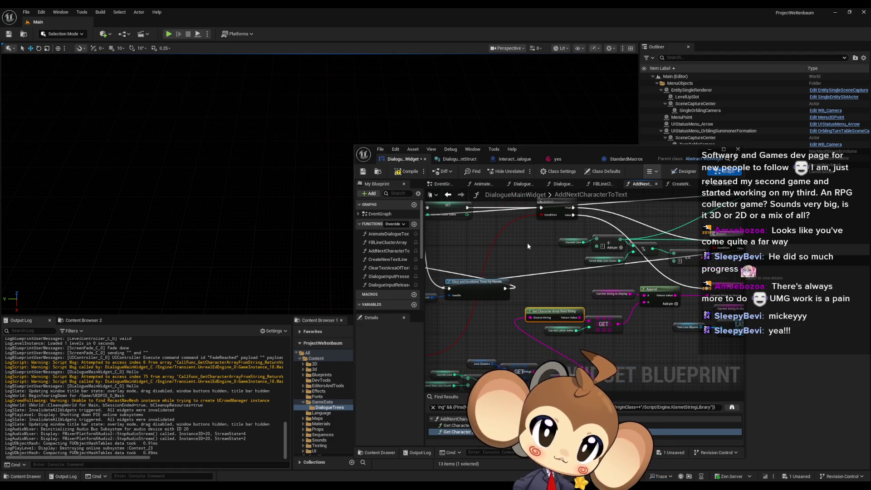
drag(528, 246, 694, 217)
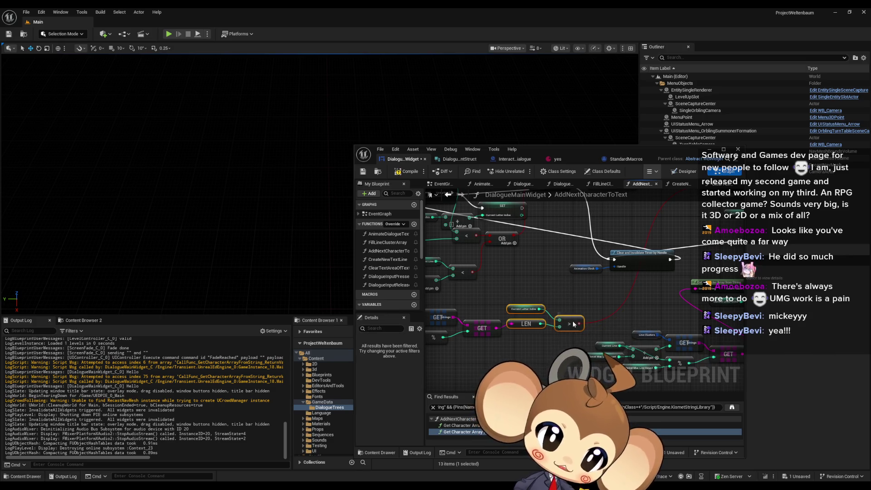
Nudge the comparison nodes and select the Current Letter Index node to show its details.
mouse_move(570, 326)
mouse_down()
mouse_move(594, 334)
mouse_move(633, 325)
mouse_up()
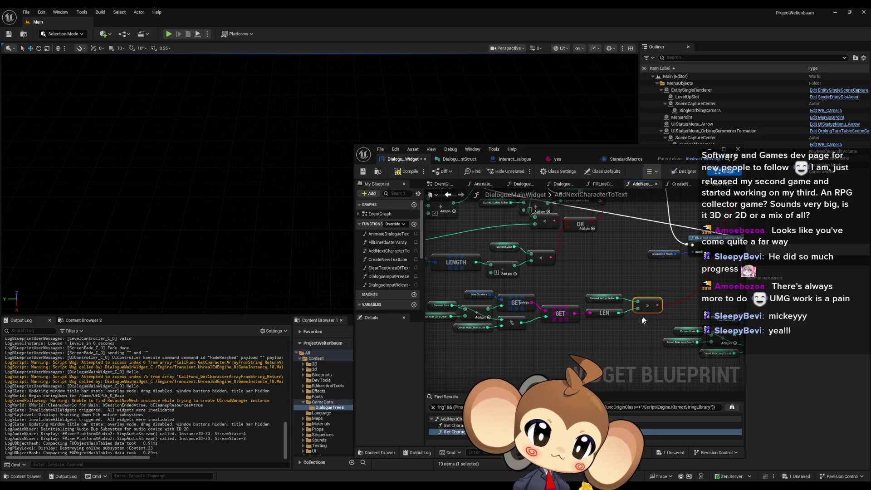
scroll(657, 311, up, 2)
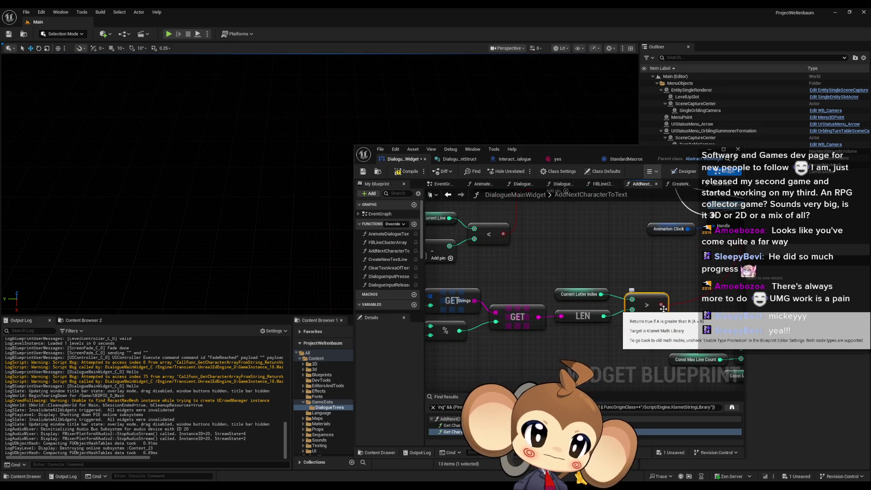
drag(575, 270, 586, 293)
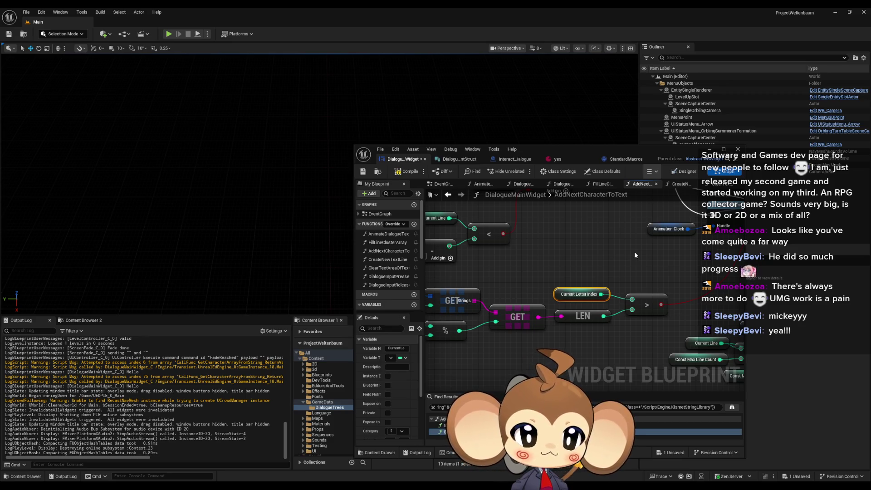
scroll(551, 340, down, 3)
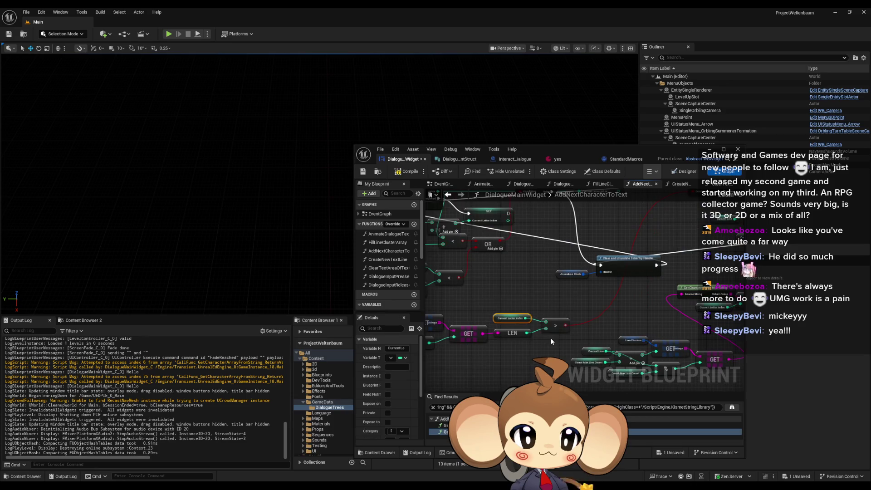
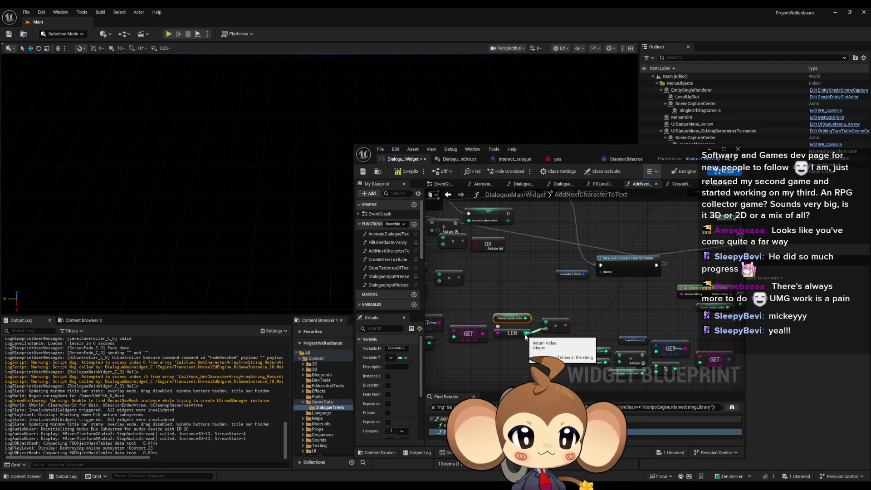
Inspect the LEN and Current Letter Index nodes in the AddNextCharacterToText graph.
scroll(526, 336, down, 4)
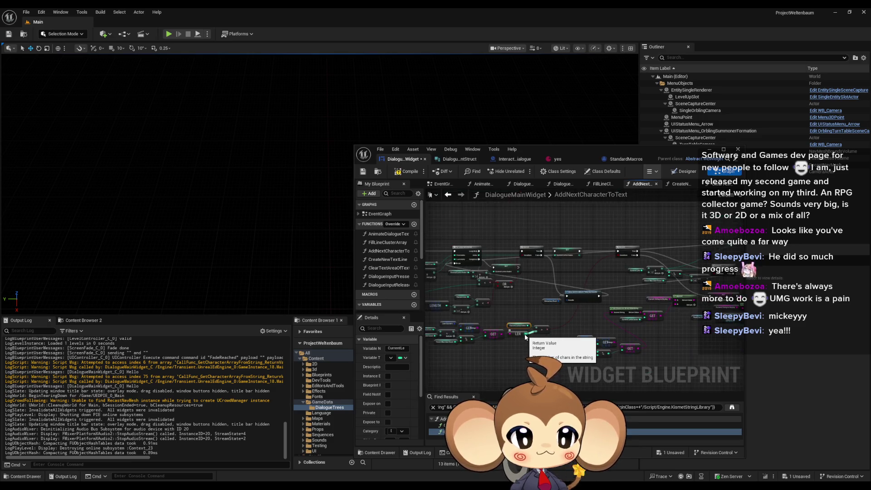
drag(660, 271, 571, 292)
scroll(461, 326, up, 4)
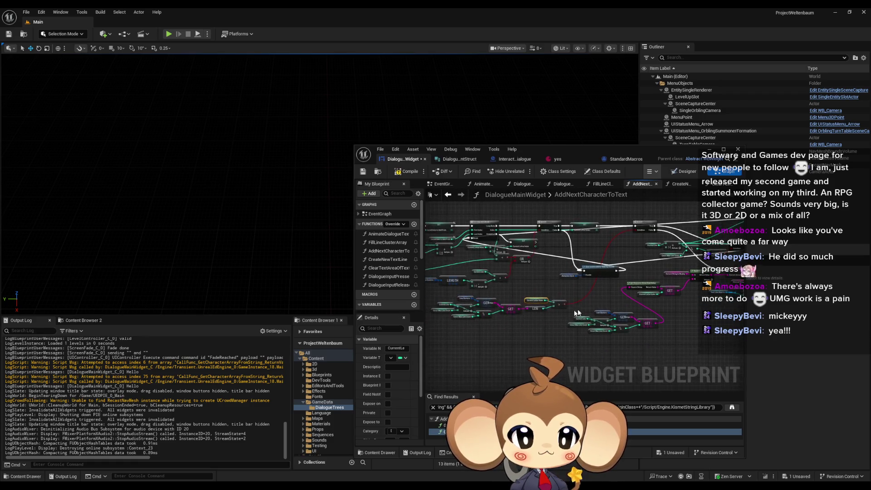
click(514, 307)
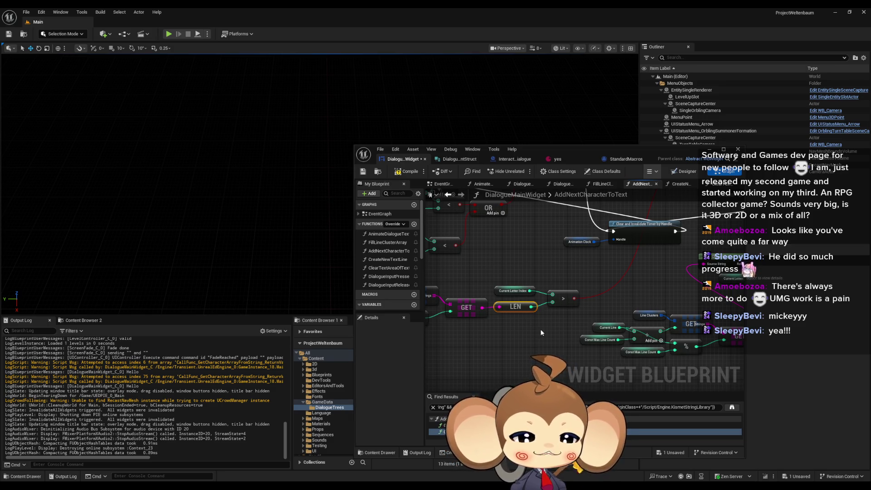
click(498, 271)
drag(505, 279, 536, 295)
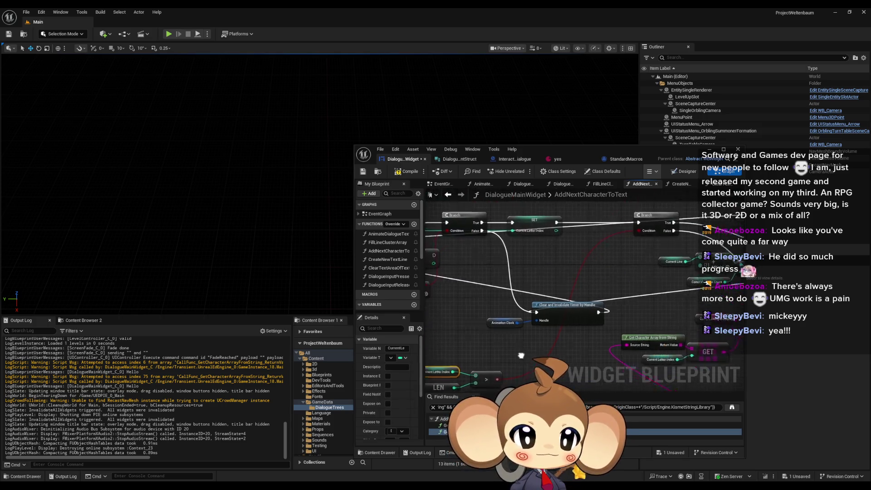
scroll(568, 320, down, 1)
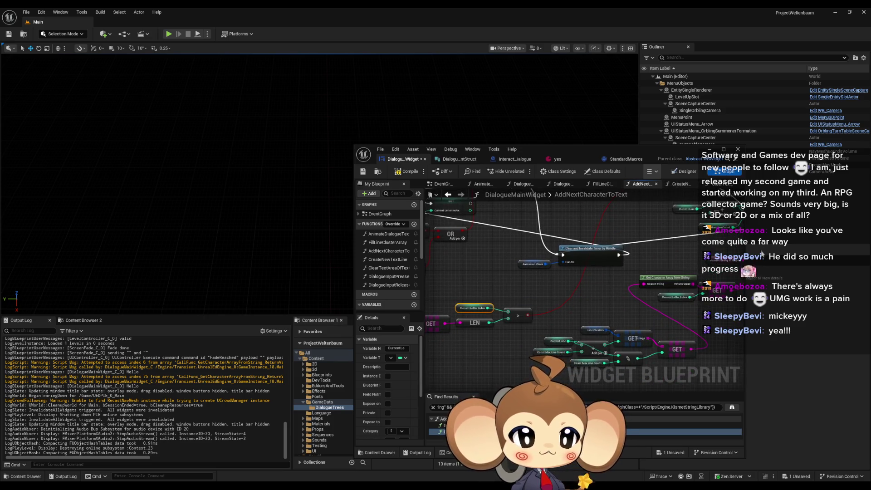
drag(654, 252, 651, 264)
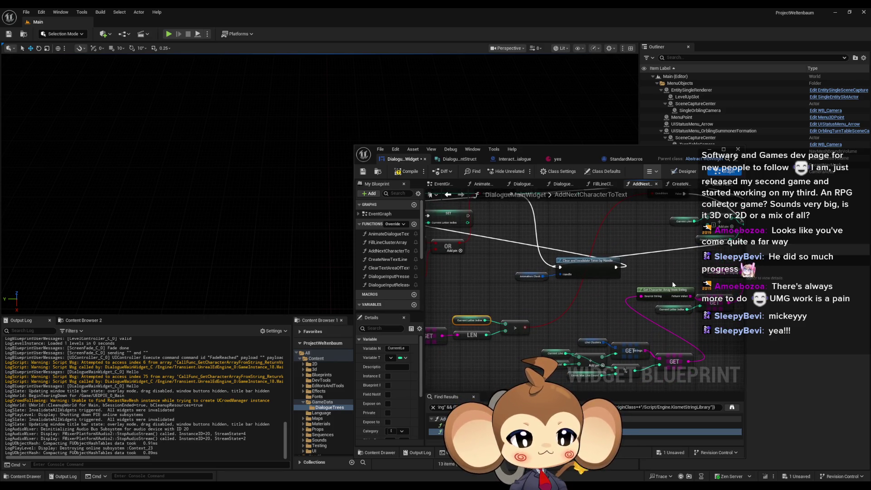
click(471, 338)
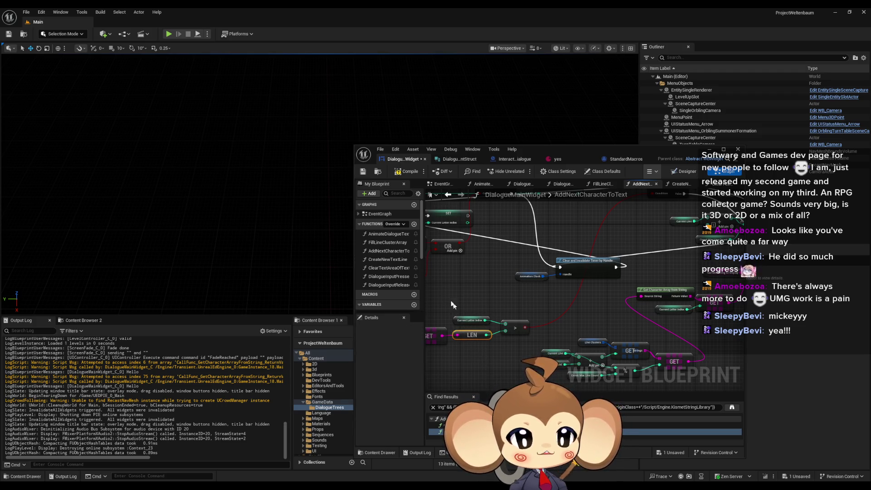
drag(452, 301, 479, 323)
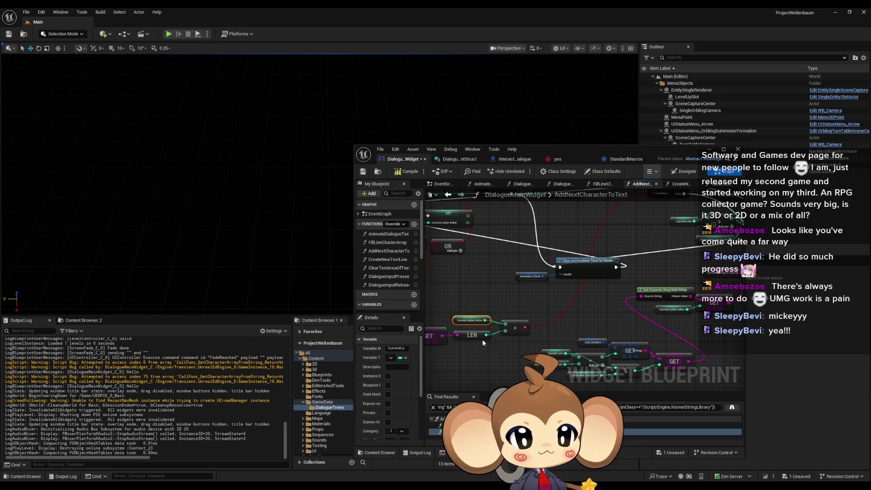
scroll(482, 342, down, 1)
scroll(480, 343, up, 3)
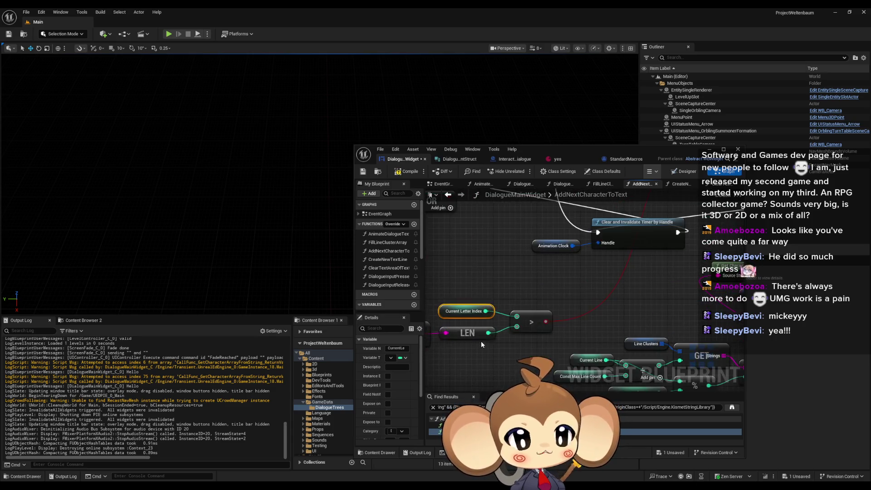
click(480, 341)
Add a Less (<) node from LEN and Current Letter Index, feed the Branch Condition, and save.
mouse_move(502, 346)
mouse_down()
mouse_move(485, 340)
mouse_move(514, 356)
mouse_up()
text(<)
click(551, 257)
drag(485, 311, 516, 359)
mouse_move(546, 322)
mouse_down()
mouse_move(612, 209)
mouse_move(662, 275)
mouse_move(444, 272)
mouse_move(475, 267)
mouse_up()
click(656, 277)
drag(436, 182, 536, 253)
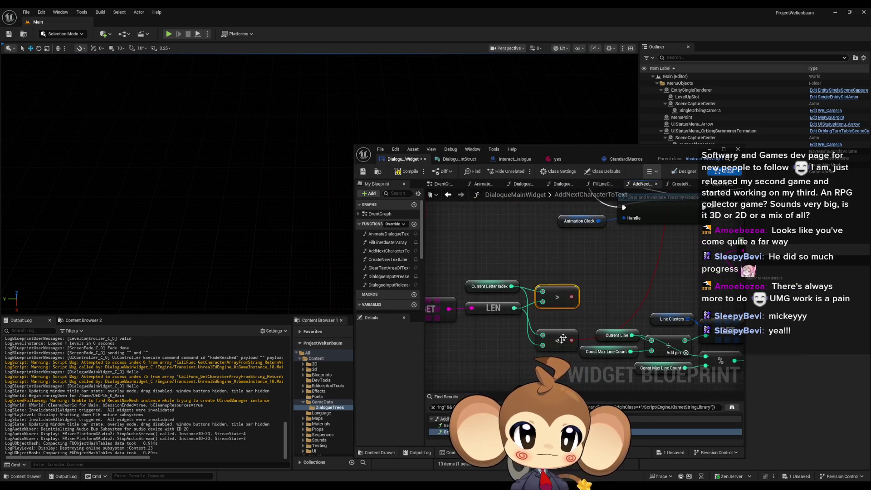
click(364, 171)
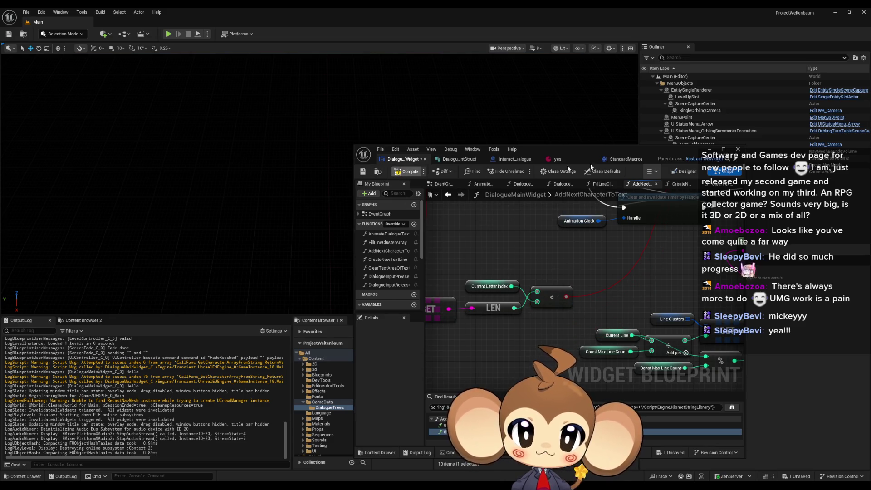
Play the level, pass the start screens, and trigger dialogue at the white cube.
click(222, 27)
click(169, 35)
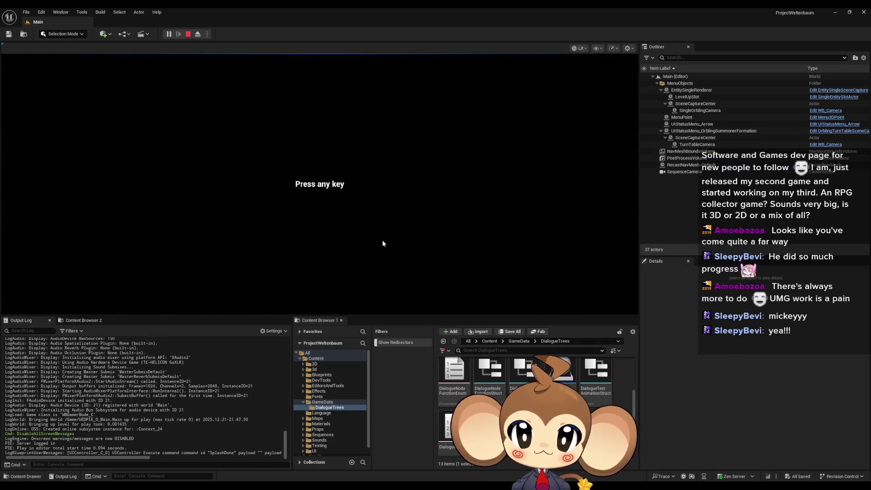
click(383, 243)
click(93, 268)
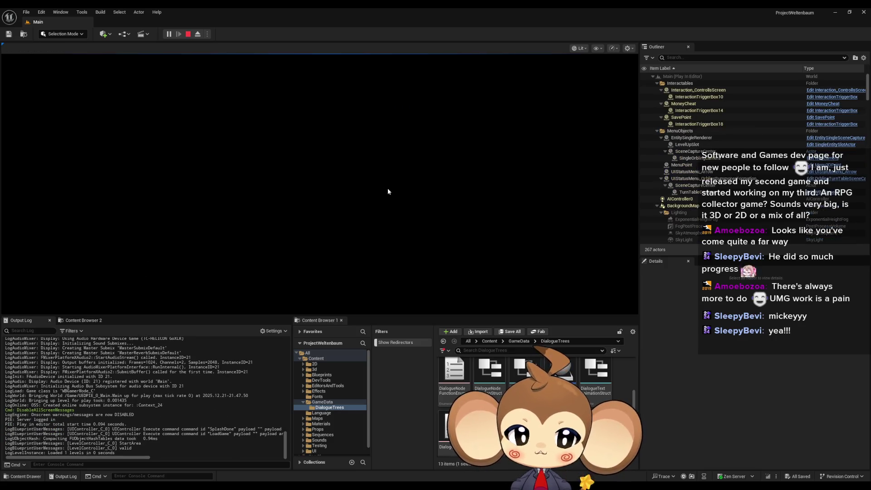
key(a)
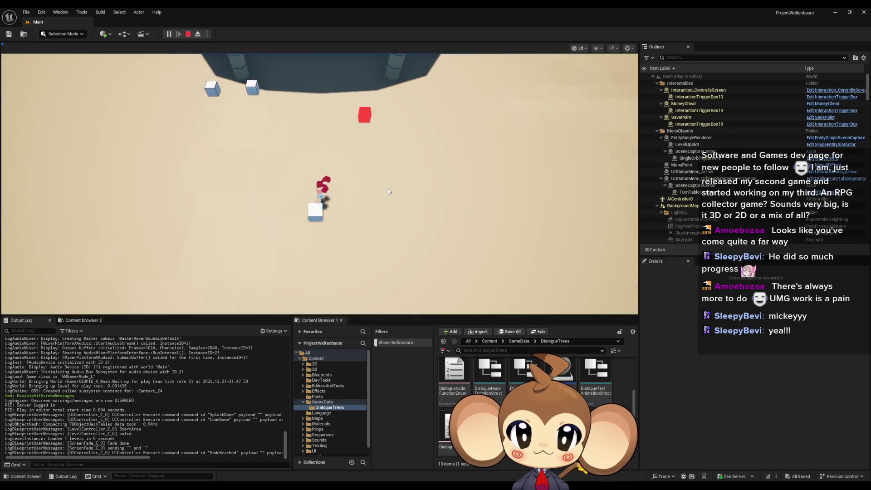
key(e)
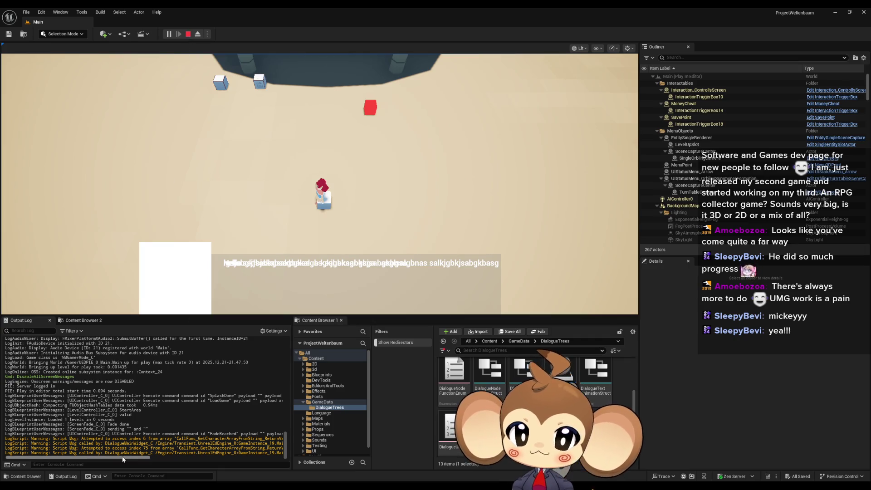
Stop the play session and go back to the DialogueMainWidget blueprint.
drag(123, 459, 142, 459)
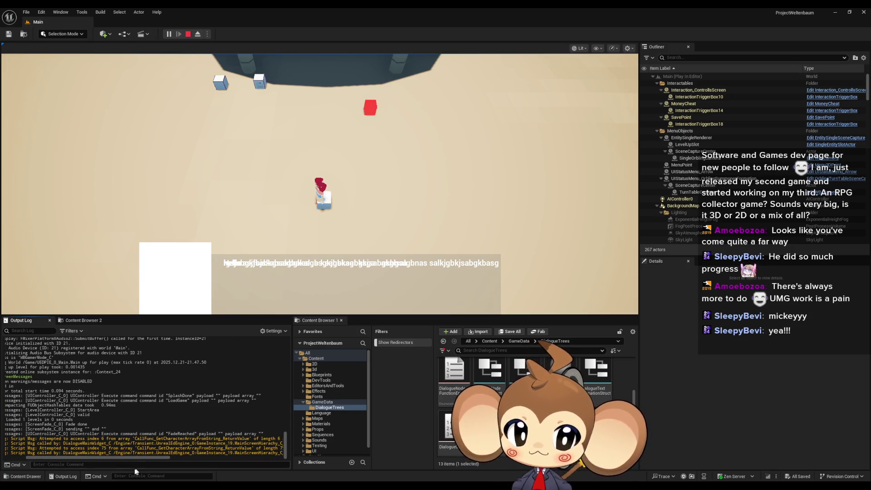
mouse_move(139, 458)
mouse_down()
mouse_move(257, 472)
mouse_move(102, 460)
mouse_up()
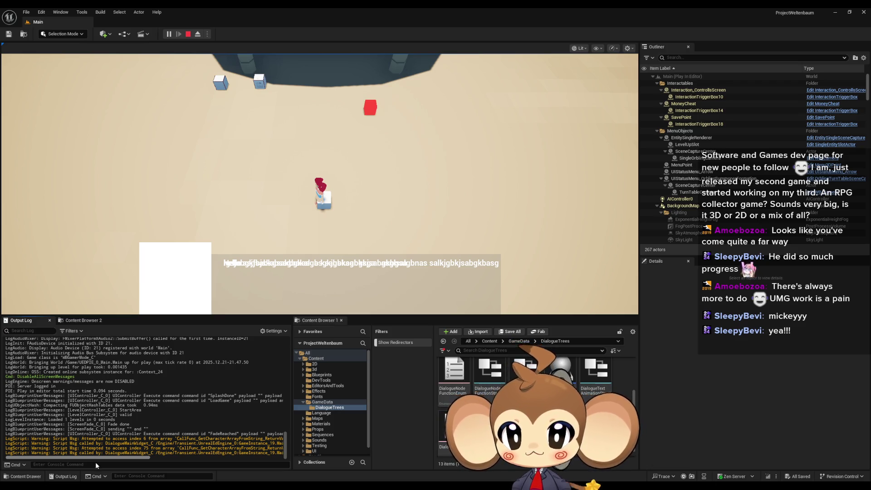
drag(96, 465, 155, 466)
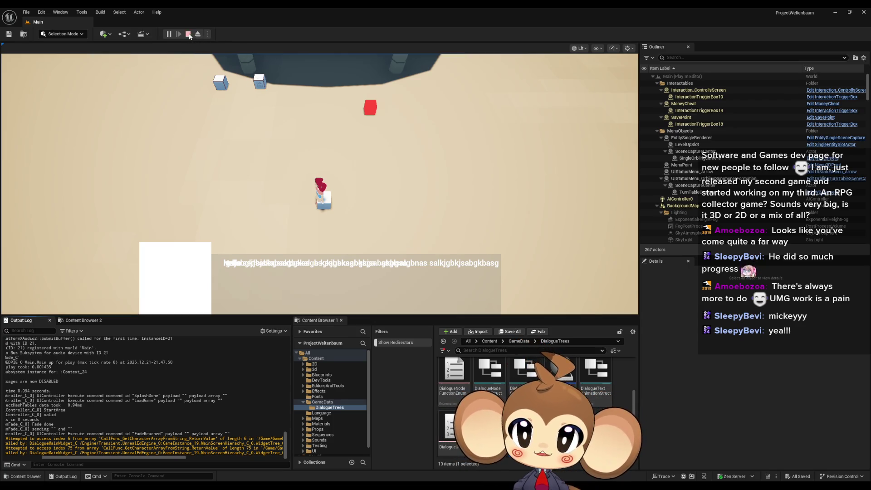
click(188, 34)
click(379, 458)
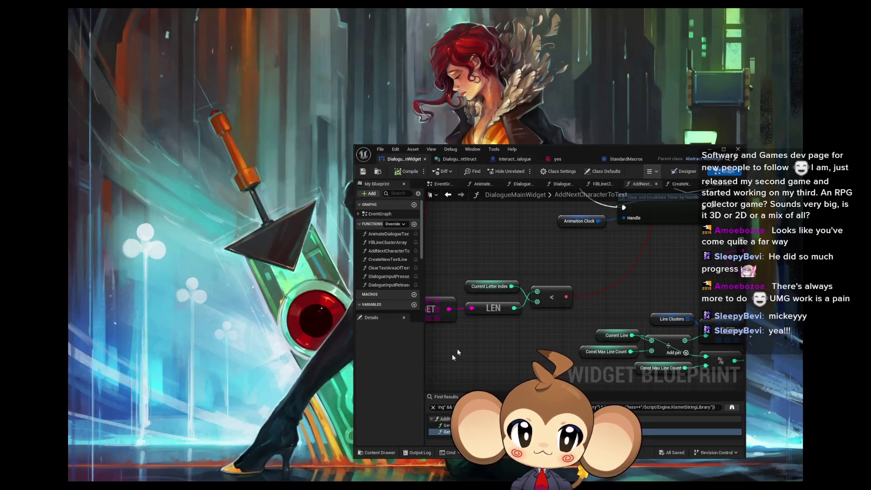
Inspect the LEN and Current Letter Index nodes, nudging Current Letter Index slightly down.
scroll(457, 352, down, 6)
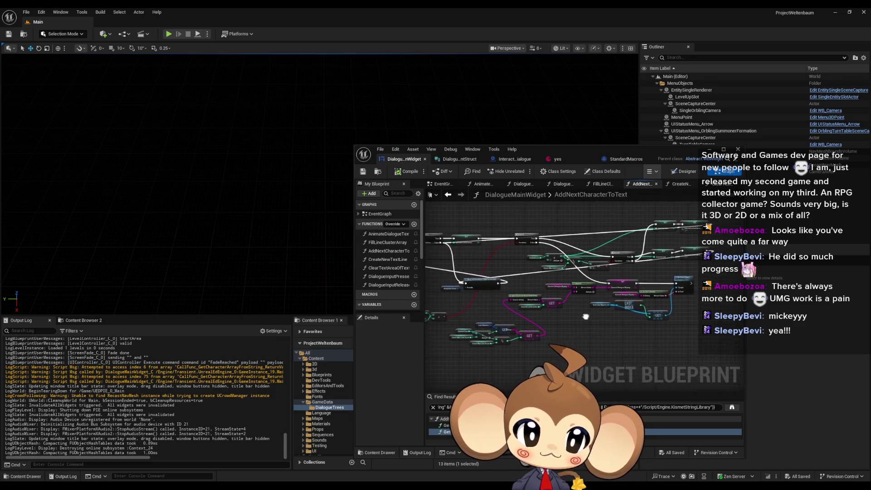
scroll(567, 309, up, 5)
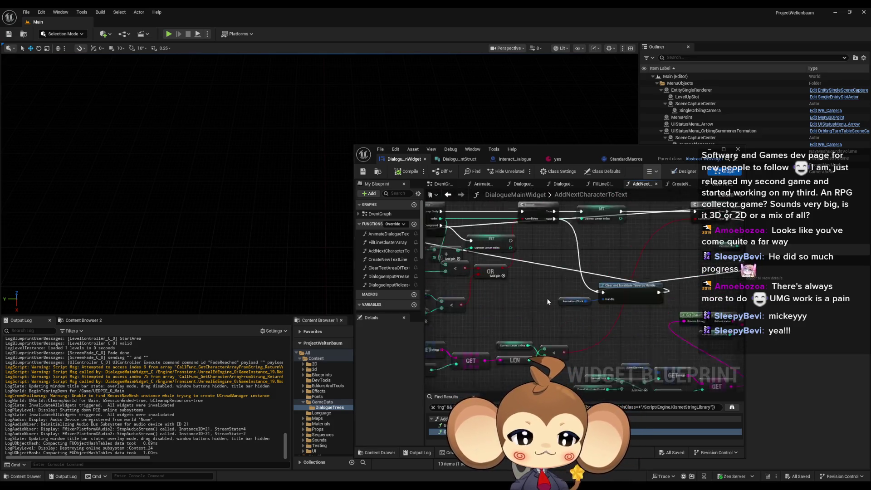
scroll(547, 301, up, 1)
click(535, 317)
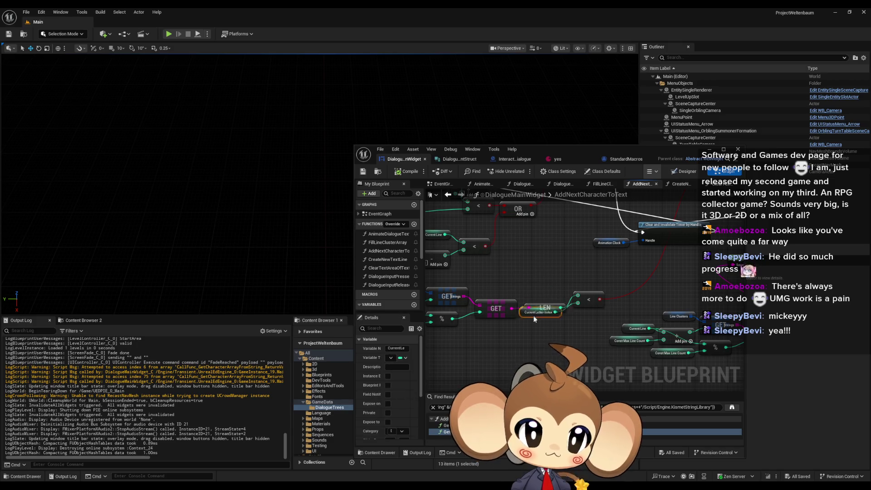
drag(535, 319, 534, 329)
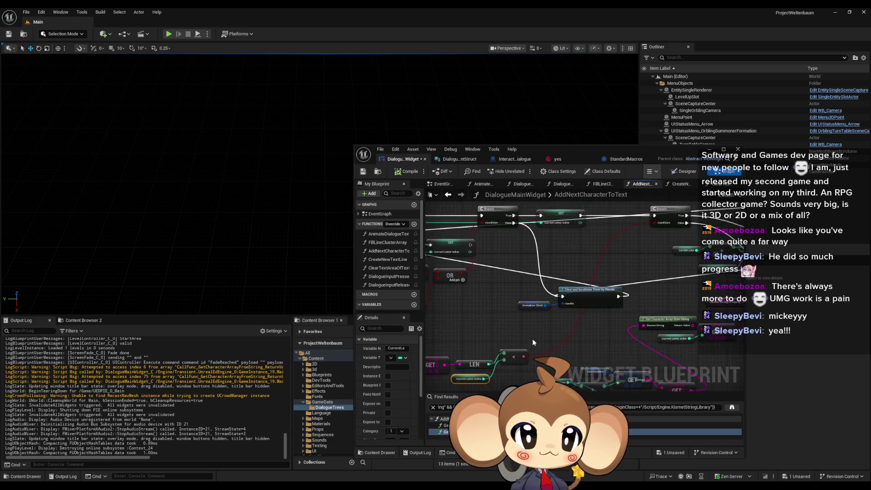
scroll(590, 317, up, 2)
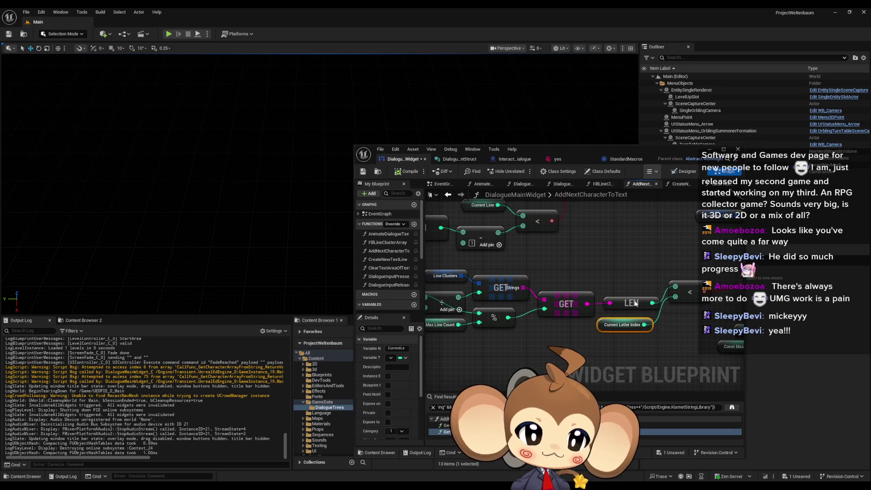
click(635, 303)
drag(641, 331, 571, 324)
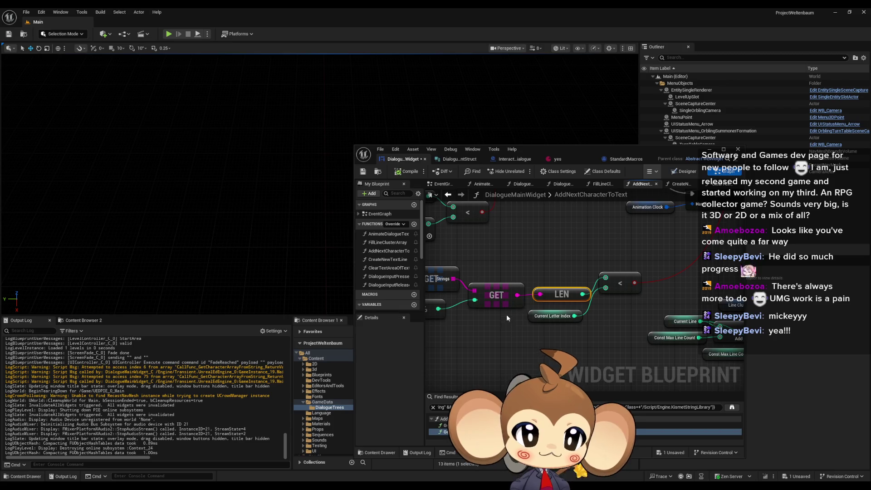
drag(511, 314, 575, 325)
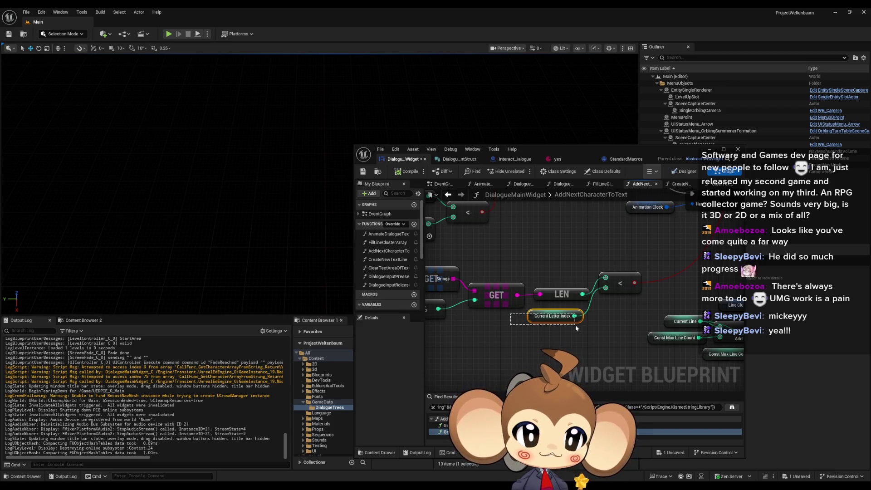
click(560, 295)
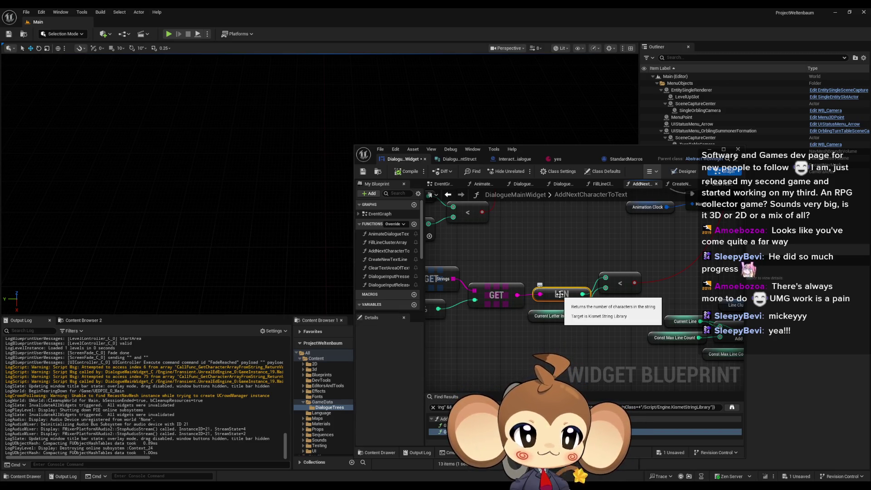
click(592, 325)
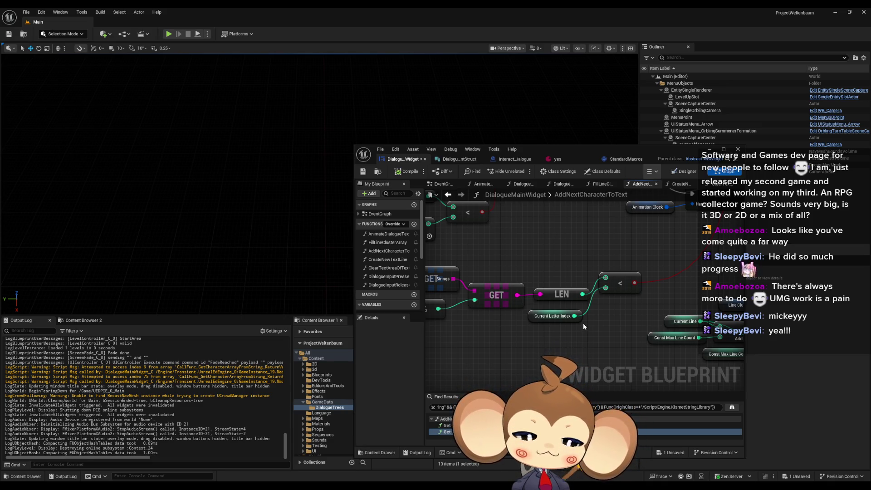
scroll(582, 323, down, 4)
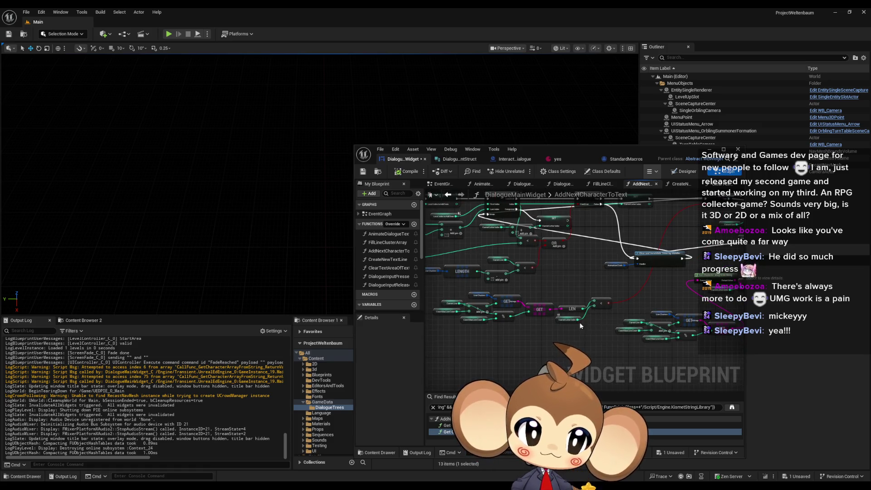
drag(582, 322, 446, 343)
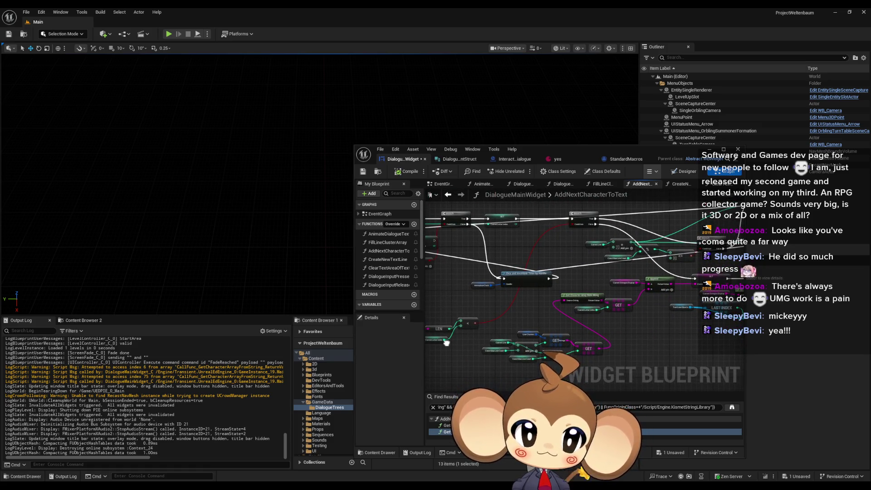
scroll(610, 220, up, 3)
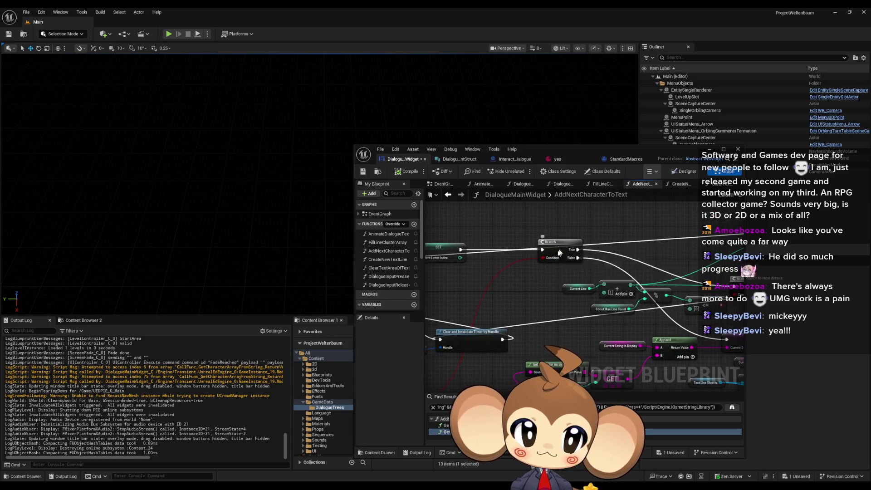
Move the Branch node and wire its True output into SET.
click(546, 250)
mouse_move(546, 250)
mouse_down()
mouse_move(487, 237)
mouse_move(545, 272)
mouse_move(642, 307)
mouse_move(630, 353)
mouse_up()
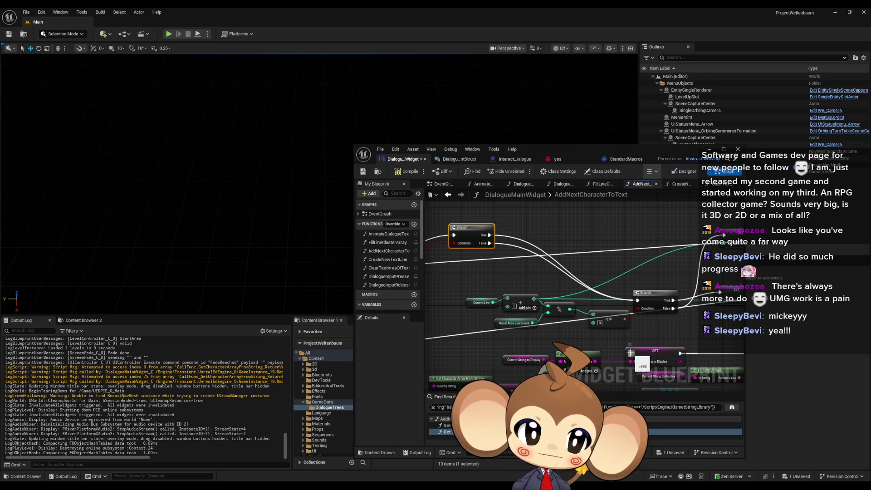
mouse_move(489, 243)
mouse_down()
mouse_move(488, 235)
mouse_move(632, 287)
mouse_move(653, 256)
mouse_up()
Add a new Less (<) comparison from Current Letter Index.
mouse_move(540, 349)
mouse_down()
mouse_move(561, 315)
mouse_move(547, 268)
mouse_move(590, 263)
mouse_up()
scroll(561, 316, up, 2)
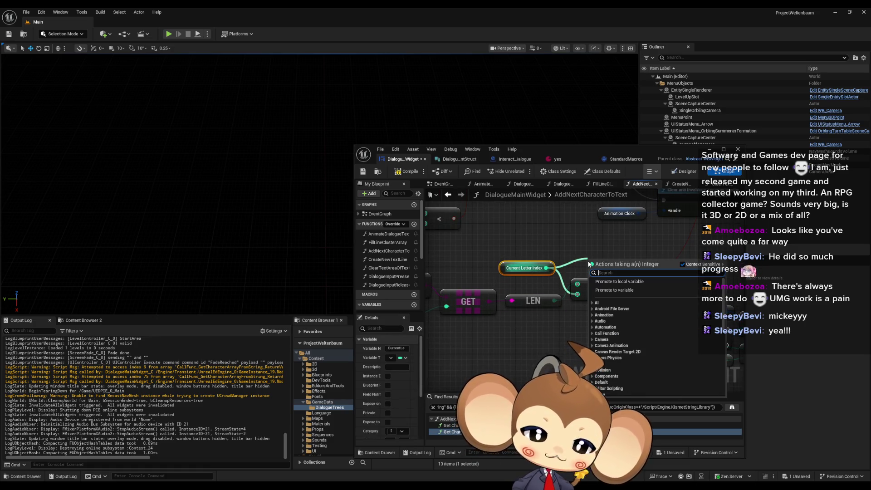
text(<)
click(620, 294)
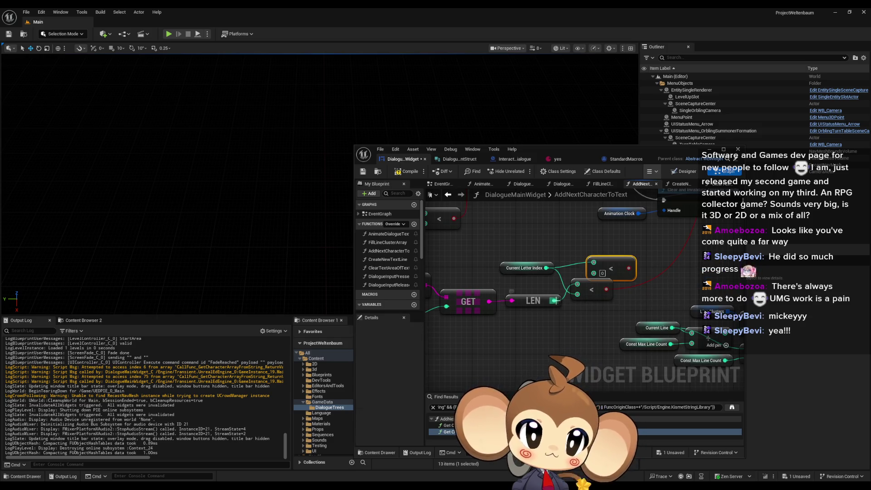
Delete the old Less node and place Current Letter Index beside the new comparison.
click(592, 291)
mouse_move(613, 272)
mouse_down()
mouse_move(512, 337)
mouse_move(576, 312)
mouse_up()
scroll(576, 312, down, 2)
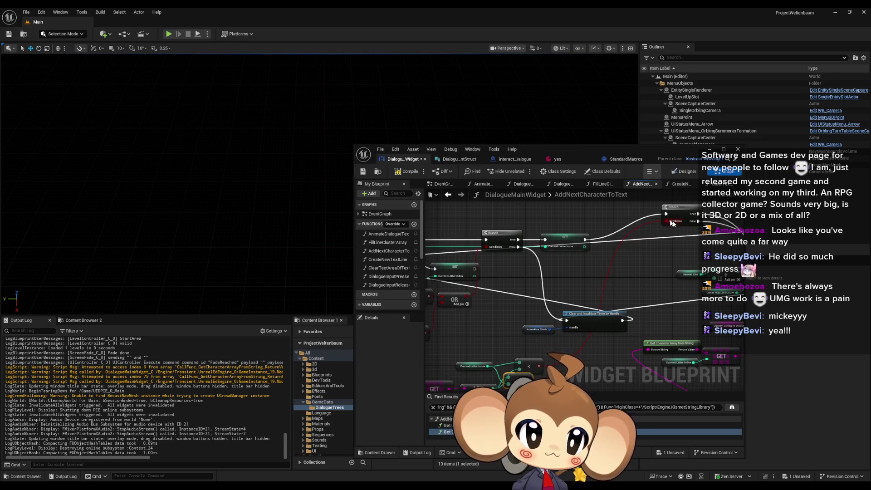
drag(672, 223, 577, 265)
drag(579, 326, 557, 310)
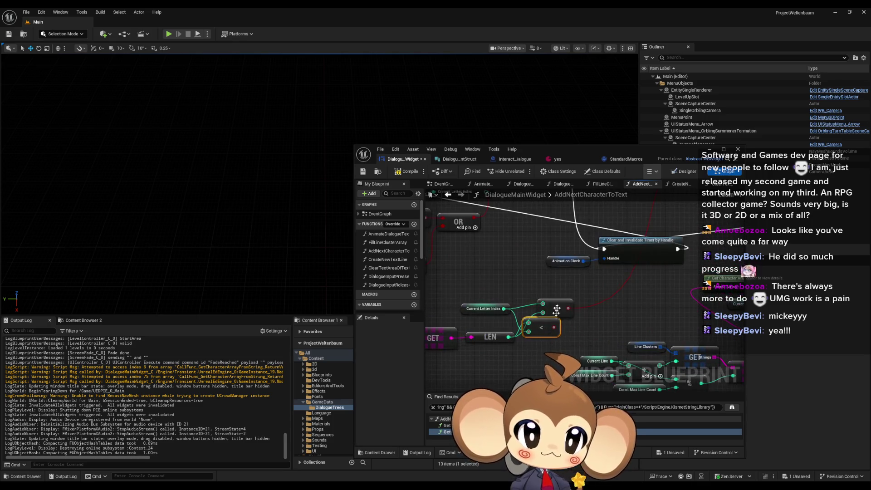
click(567, 306)
key(Delete)
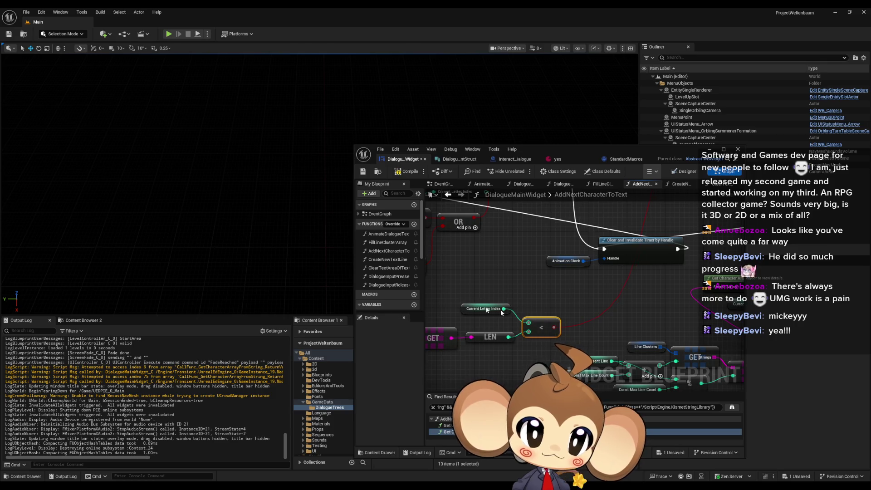
mouse_move(466, 309)
mouse_down()
mouse_move(479, 323)
mouse_move(470, 323)
mouse_up()
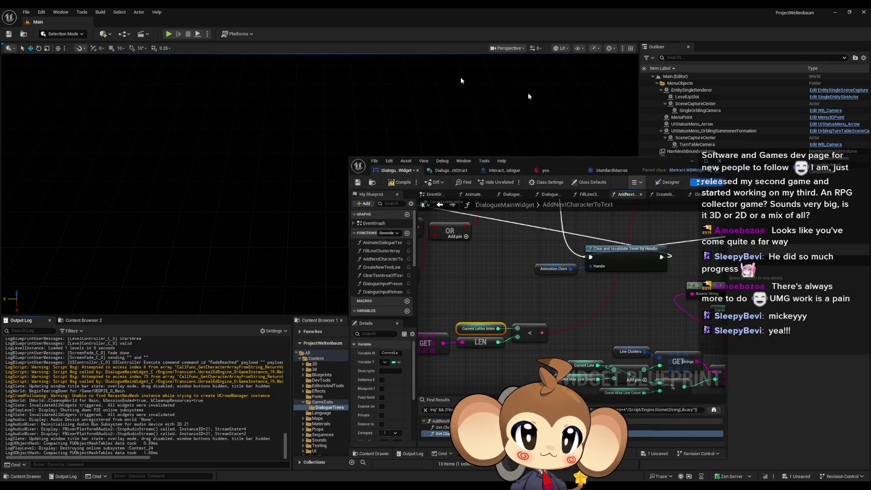
click(168, 34)
Pass the start screen, load the game to watch the dialogue text, then stop playing.
click(310, 178)
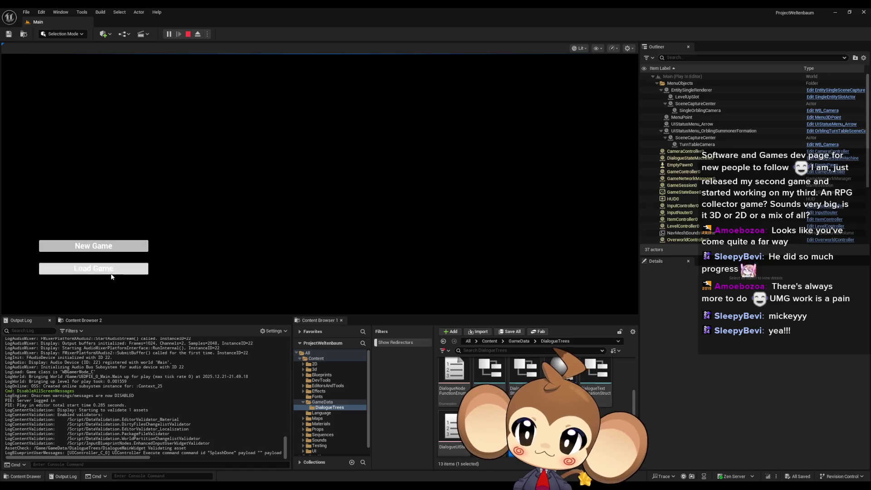
click(110, 273)
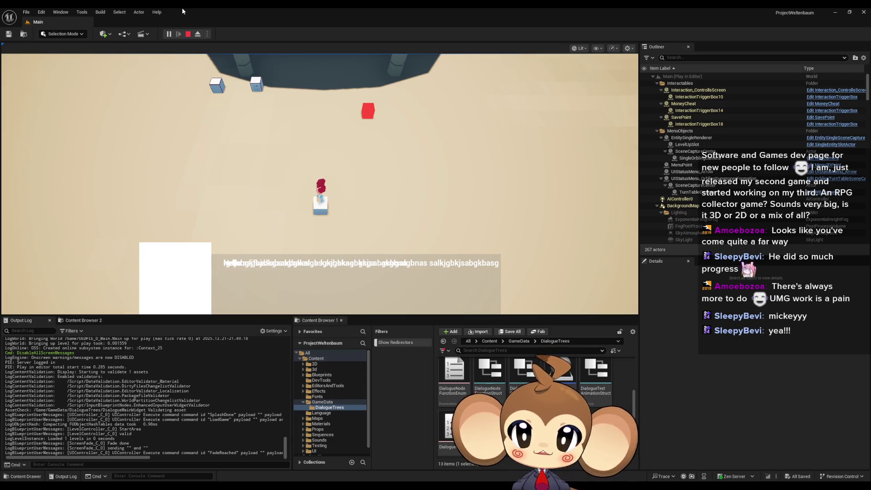
click(191, 36)
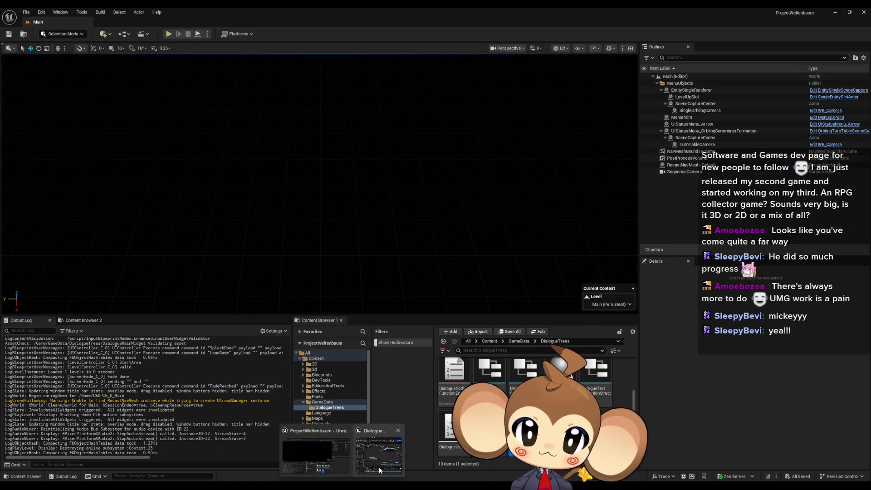
Maximize the DialogueMainWidget editor and shift the whole graph and the GET/LEN group.
click(379, 466)
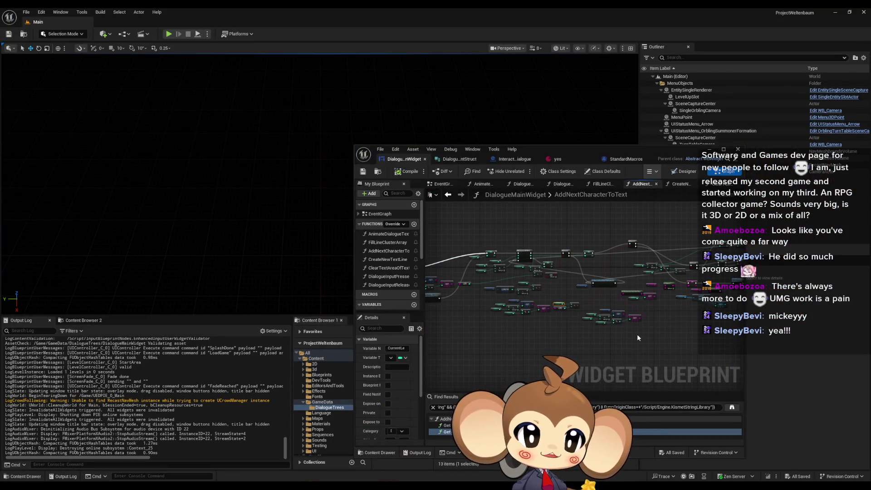
double_click(592, 151)
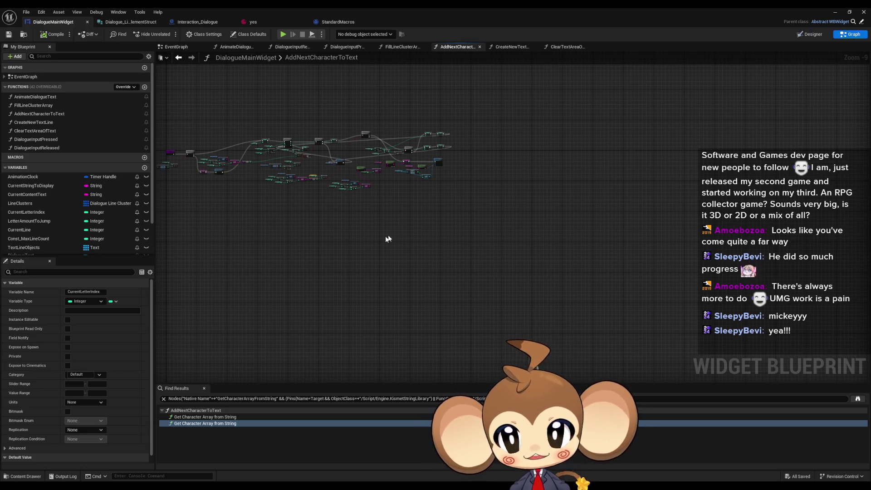
drag(324, 210, 409, 223)
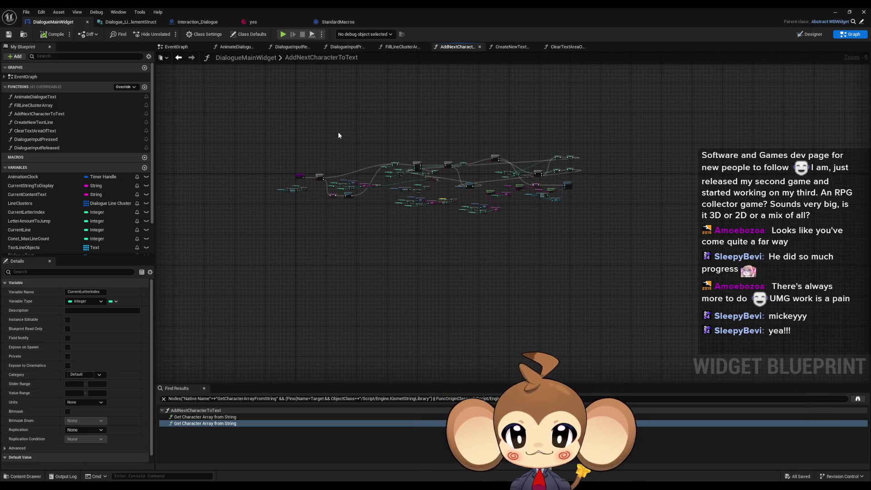
drag(338, 135, 592, 236)
scroll(324, 171, up, 2)
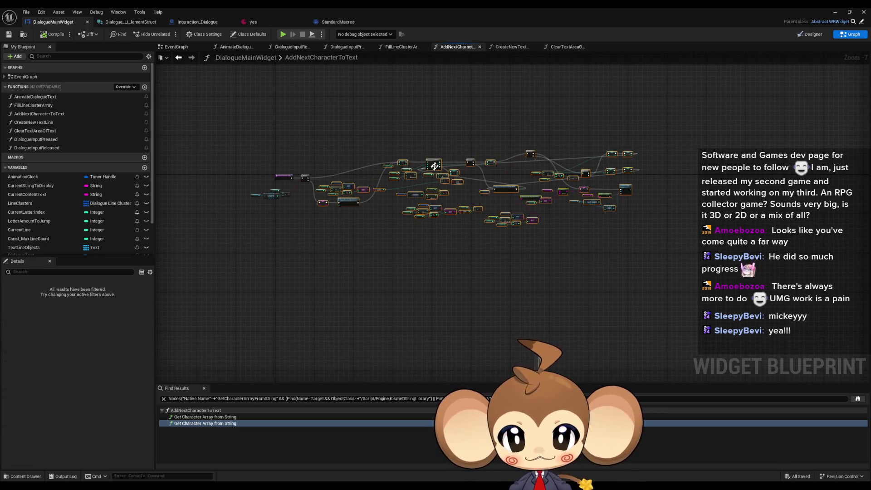
drag(428, 163, 428, 186)
click(331, 216)
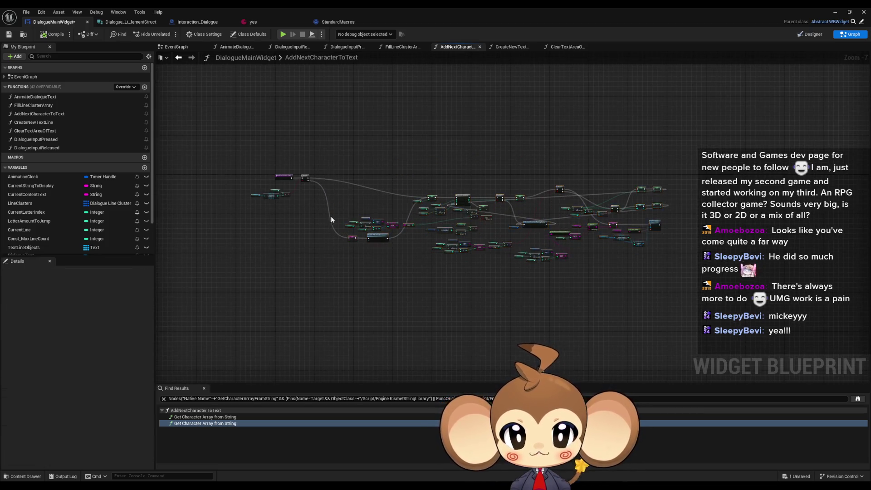
scroll(367, 231, up, 4)
mouse_move(519, 240)
mouse_down()
mouse_move(565, 241)
mouse_move(543, 360)
mouse_up()
click(370, 224)
drag(405, 249, 434, 274)
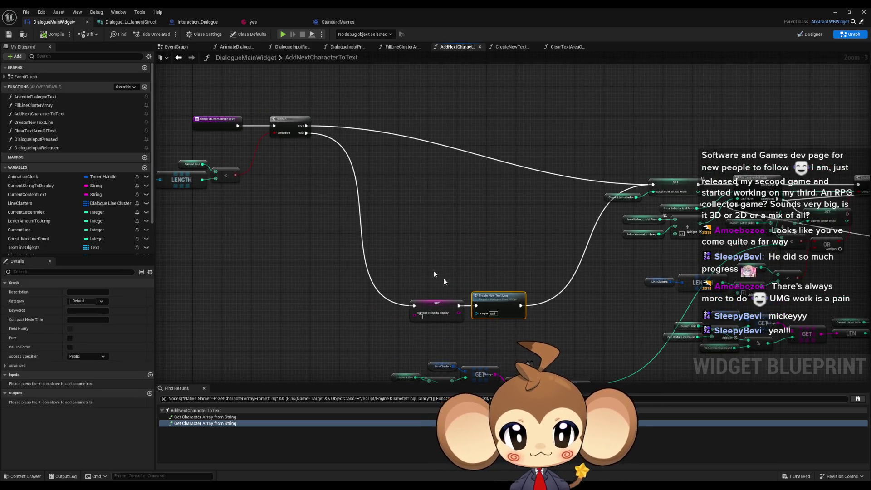
Line up SET, Current Letter Index, Create New Text Line and the For Loop with Break group.
mouse_move(468, 309)
mouse_down()
mouse_move(492, 347)
mouse_move(325, 354)
mouse_up()
mouse_move(467, 208)
mouse_down()
mouse_move(503, 248)
mouse_move(532, 230)
mouse_move(483, 170)
mouse_move(645, 168)
mouse_move(588, 166)
mouse_up()
scroll(483, 170, up, 3)
scroll(638, 159, down, 2)
drag(352, 225, 517, 308)
mouse_move(476, 280)
mouse_down()
mouse_move(404, 121)
mouse_move(378, 114)
mouse_up()
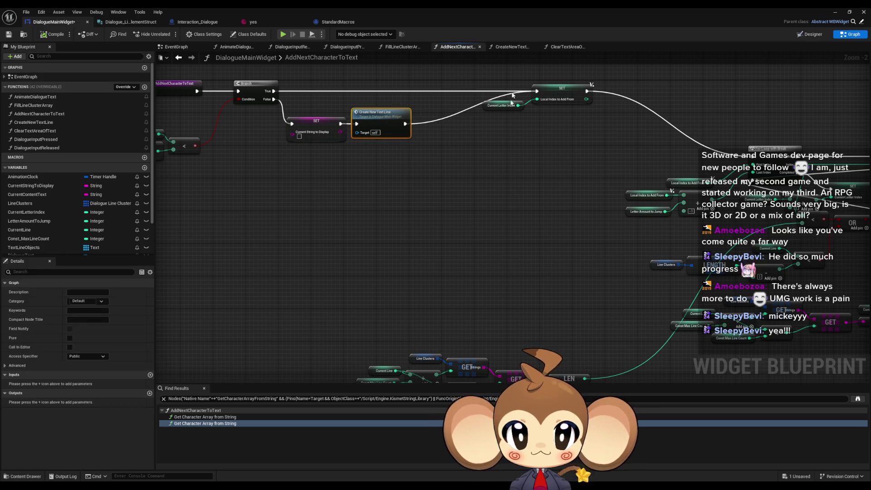
mouse_move(479, 73)
mouse_down()
mouse_move(594, 108)
mouse_move(483, 93)
mouse_up()
mouse_move(490, 146)
mouse_down()
mouse_move(458, 136)
mouse_move(431, 150)
mouse_move(408, 199)
mouse_move(446, 247)
mouse_up()
drag(447, 199, 637, 302)
mouse_move(654, 233)
mouse_down()
mouse_move(508, 191)
mouse_move(461, 166)
mouse_move(480, 172)
mouse_move(284, 148)
mouse_up()
Tidy the lower SET/Add nodes, Current Line GET/%/LEN group, Less, LENGTH comparison and OR nodes.
mouse_move(552, 189)
mouse_down()
mouse_move(650, 209)
mouse_move(625, 144)
mouse_move(538, 147)
mouse_up()
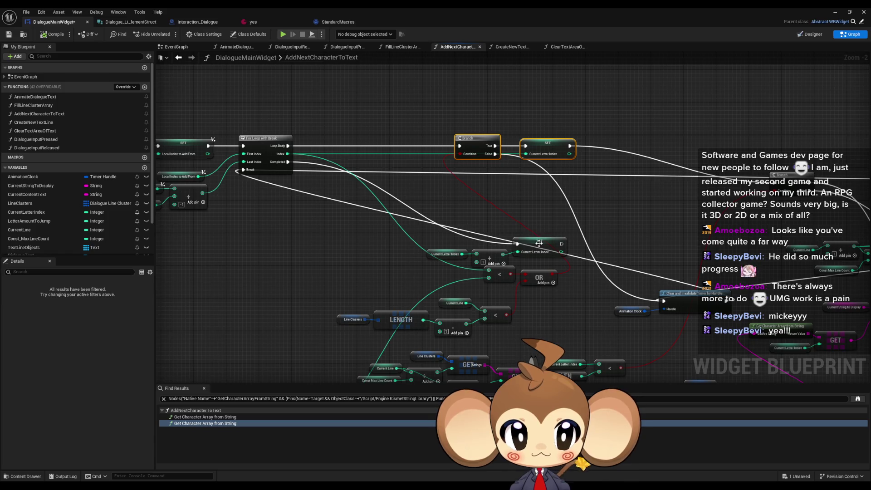
mouse_move(422, 245)
mouse_down()
mouse_move(528, 260)
mouse_move(329, 241)
mouse_move(336, 249)
mouse_move(327, 285)
mouse_up()
scroll(327, 284, down, 5)
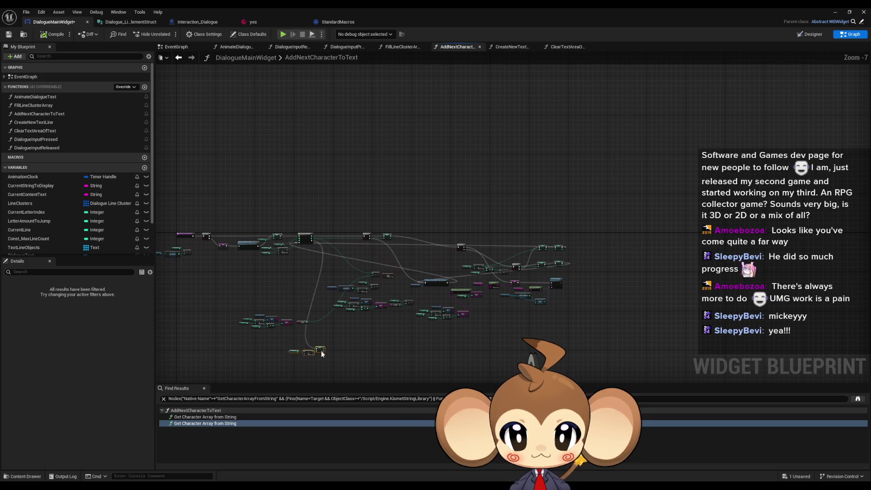
scroll(329, 277, up, 4)
mouse_move(196, 268)
mouse_down()
mouse_move(378, 355)
mouse_move(418, 354)
mouse_move(406, 175)
mouse_up()
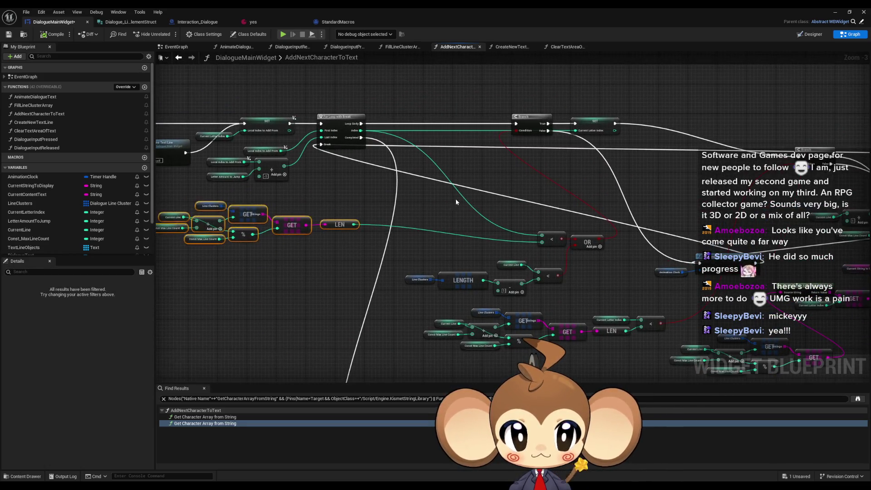
drag(557, 239, 409, 163)
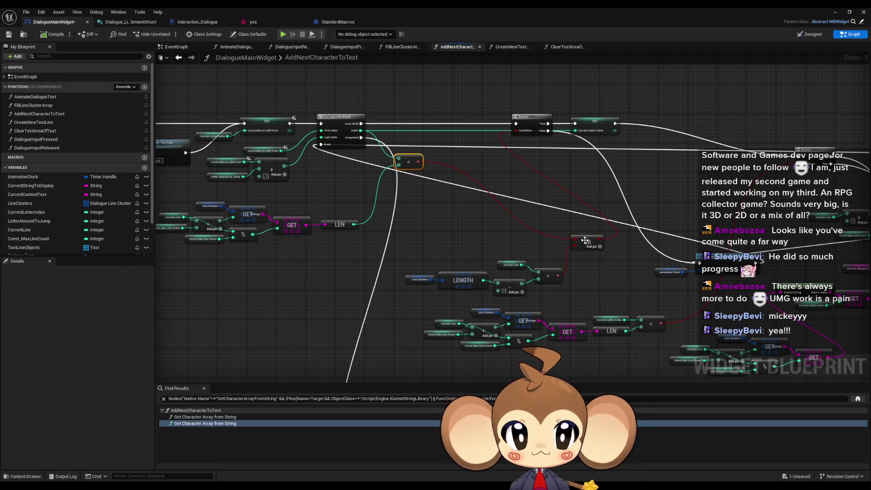
mouse_move(402, 266)
mouse_down()
mouse_move(565, 298)
mouse_move(376, 254)
mouse_up()
click(478, 227)
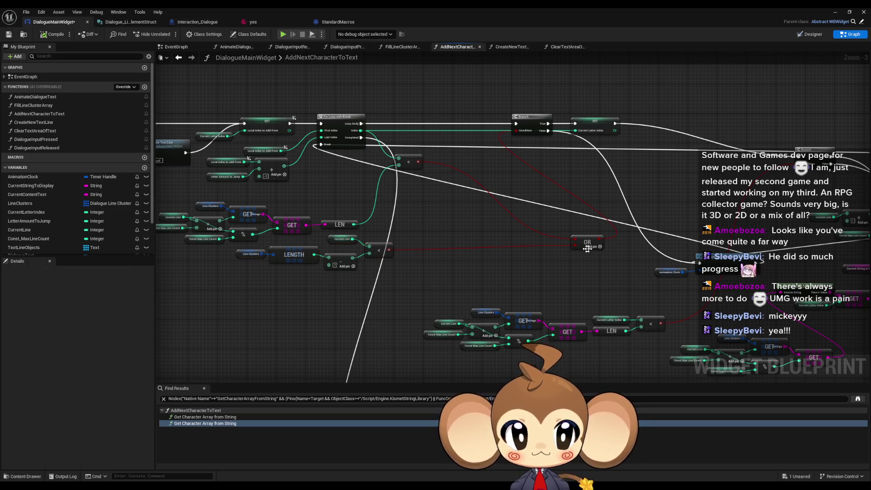
mouse_move(586, 243)
mouse_down()
mouse_move(530, 206)
mouse_move(449, 192)
mouse_up()
scroll(548, 257, up, 3)
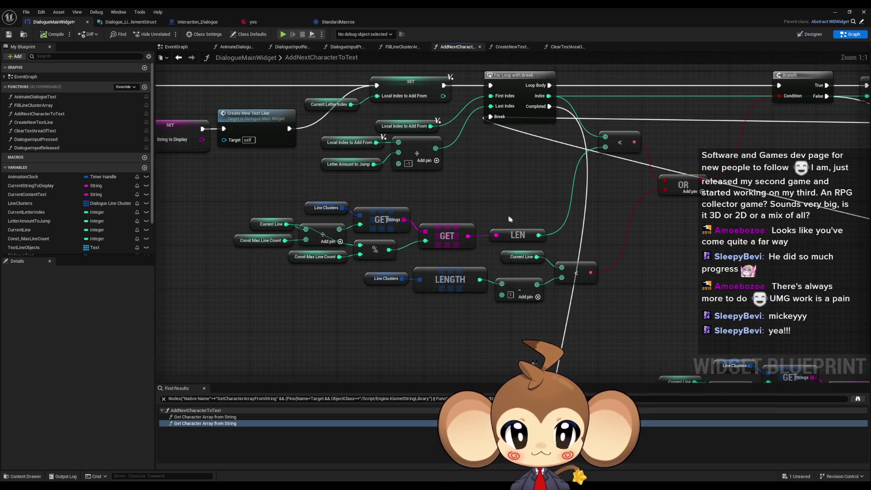
drag(516, 235, 510, 236)
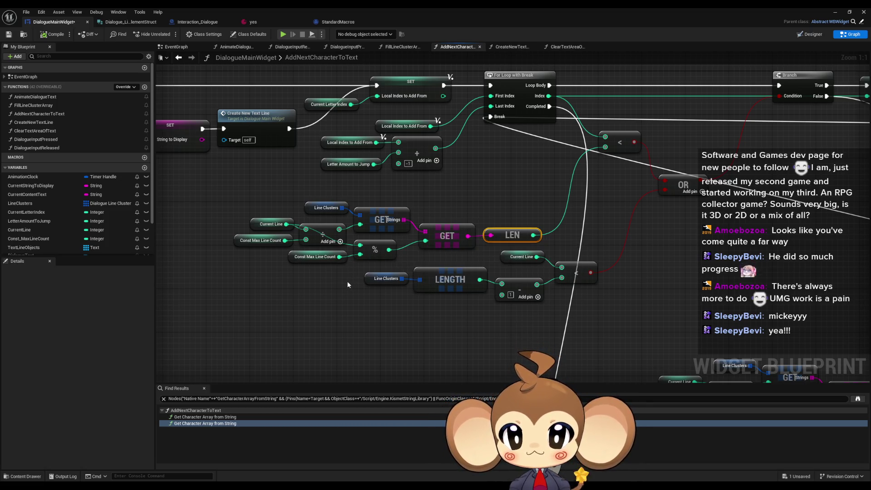
Inspect the Line Clusters and Const Max Line Count variables, then create a new function.
click(313, 207)
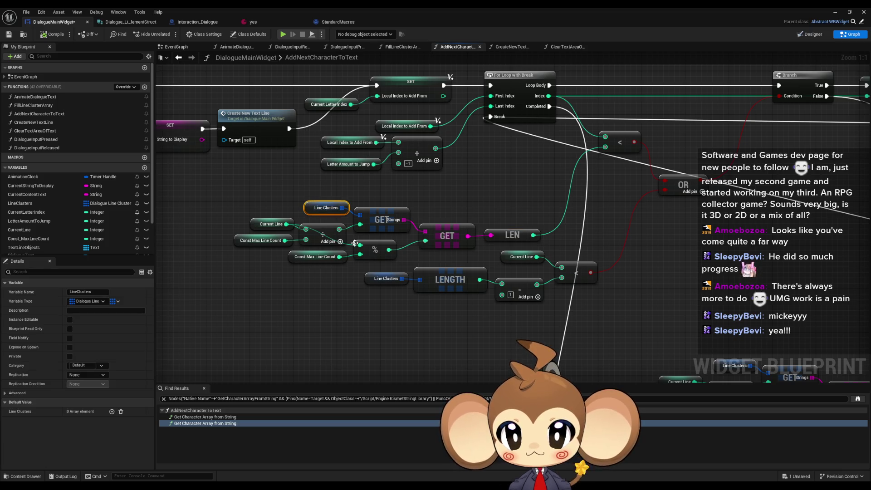
click(237, 240)
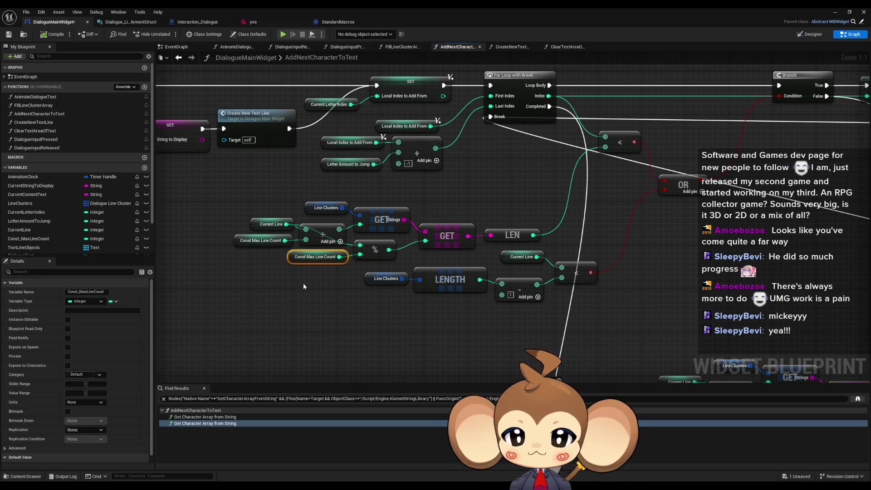
click(144, 87)
Name the function GetLineLenghtOfCurrentLine and give it an Integer output named Len.
text(GetLineLenghtOfCurrentLine)
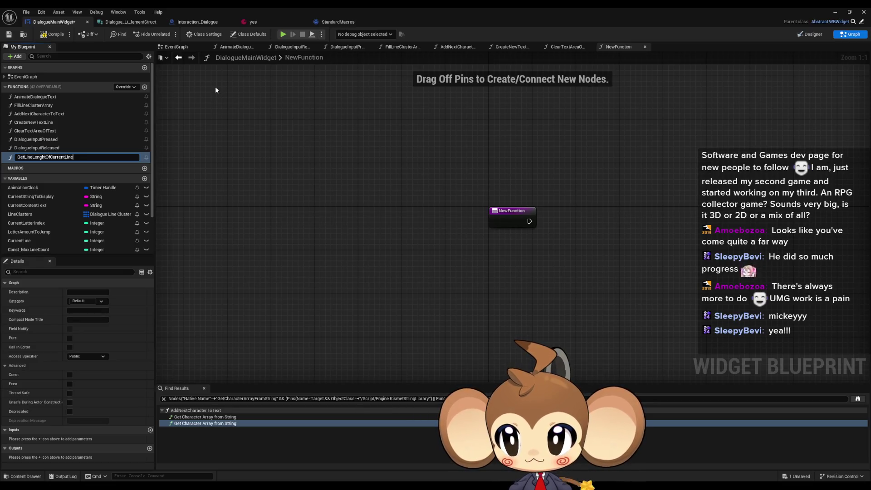
key(Return)
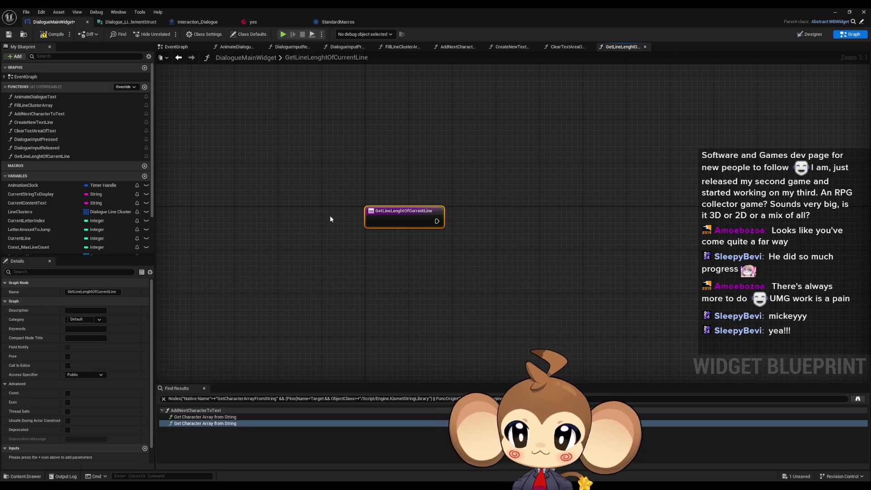
scroll(92, 434, down, 2)
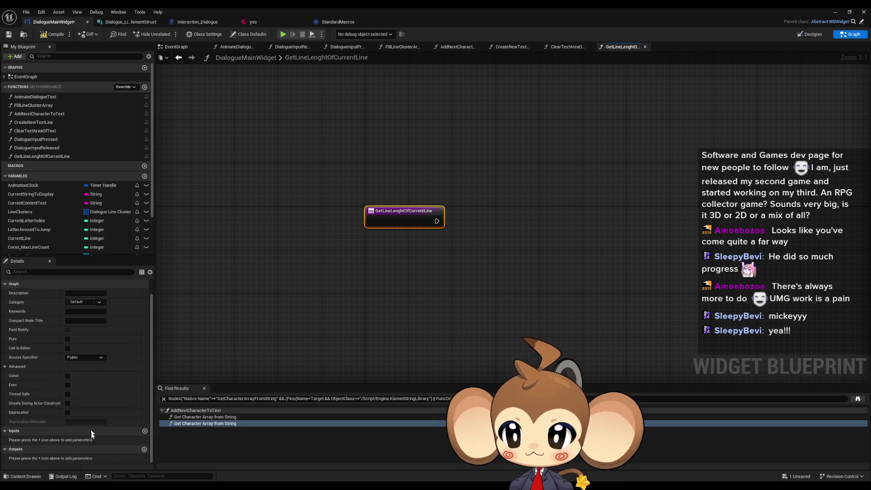
click(144, 450)
click(92, 458)
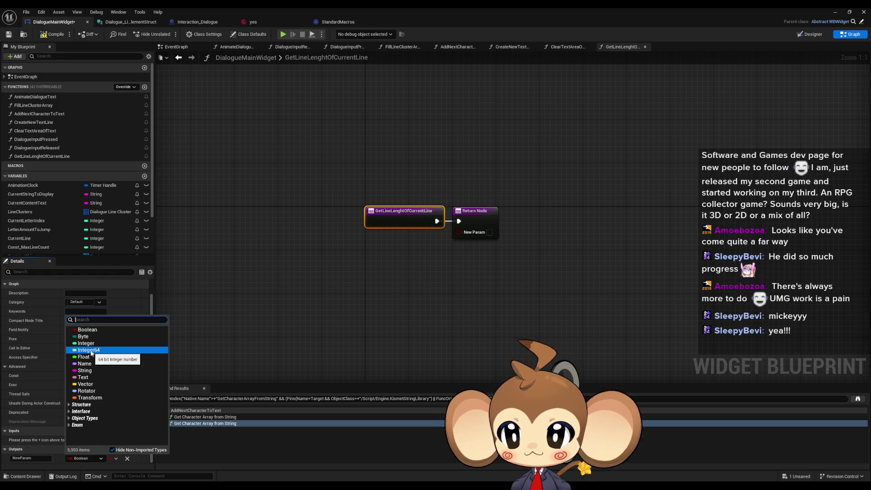
click(77, 352)
click(42, 458)
text(Len)
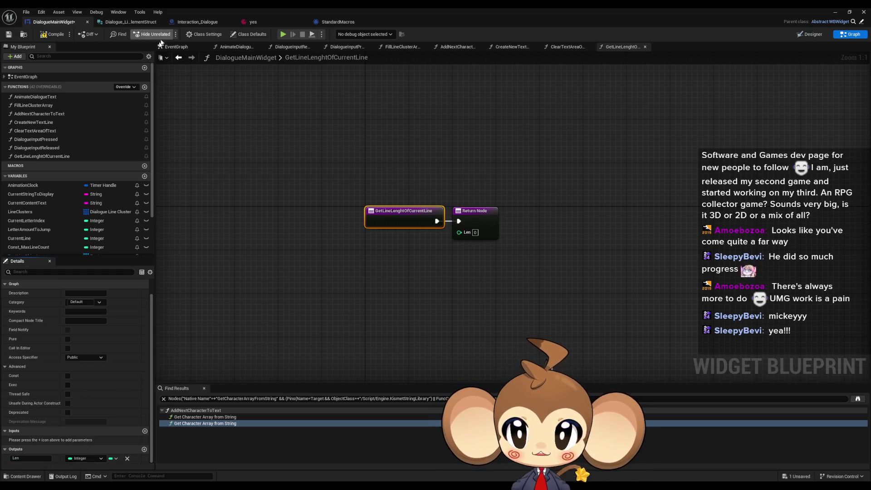
Copy the current-line GET, % and LEN nodes in, wire LEN to Return Len, make it pure, save.
click(178, 57)
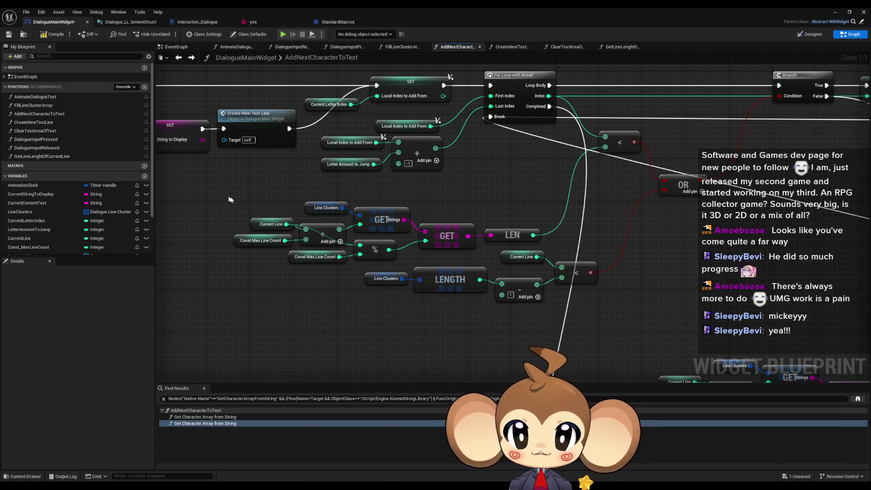
mouse_move(229, 196)
mouse_down()
mouse_move(476, 267)
mouse_move(469, 263)
mouse_up()
drag(495, 211, 524, 238)
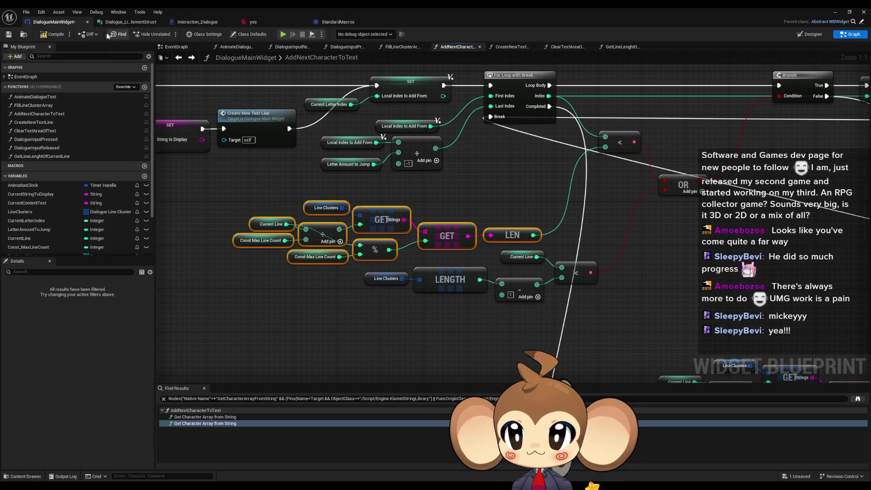
click(192, 58)
key(ctrl+v)
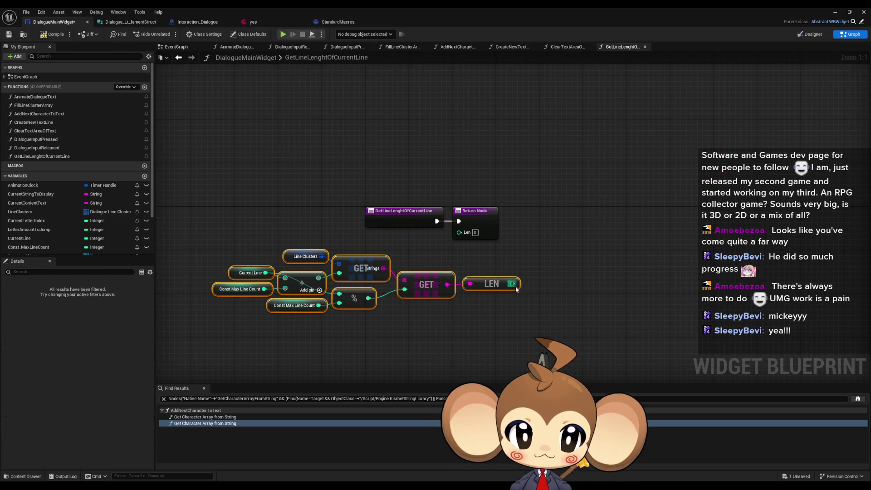
mouse_move(512, 283)
mouse_down()
mouse_move(459, 232)
mouse_move(416, 253)
mouse_up()
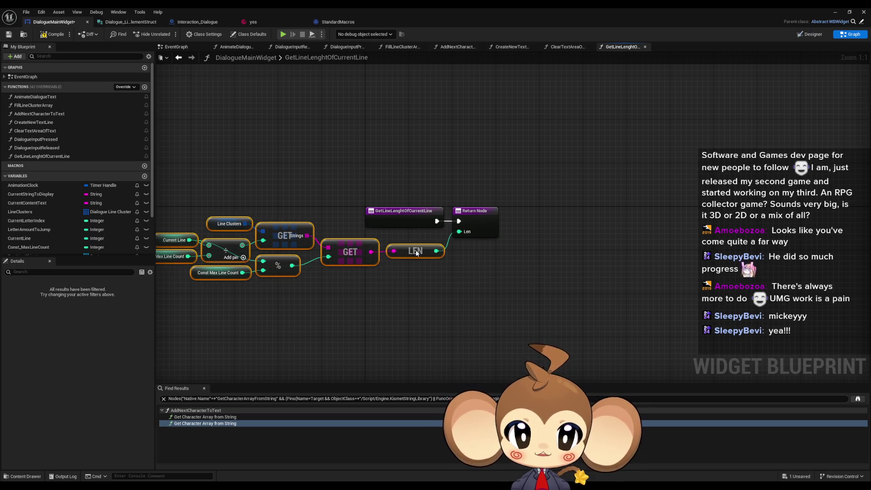
click(448, 181)
click(403, 211)
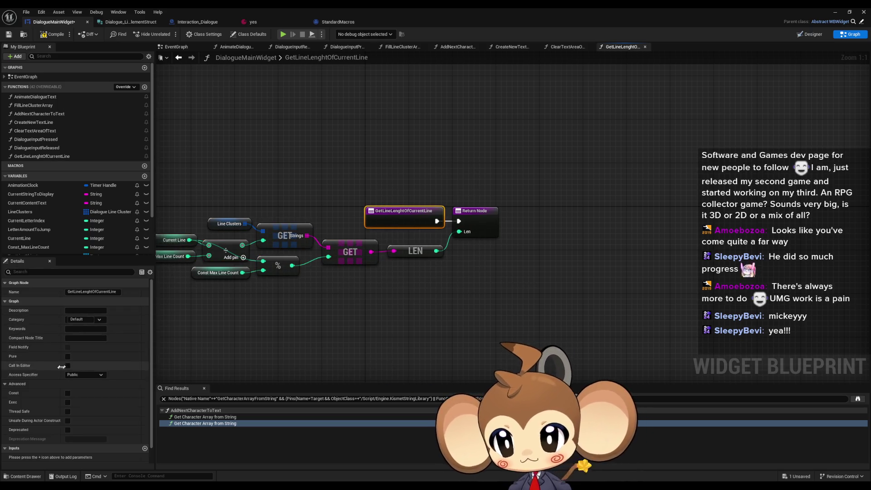
click(73, 359)
key(ctrl+s)
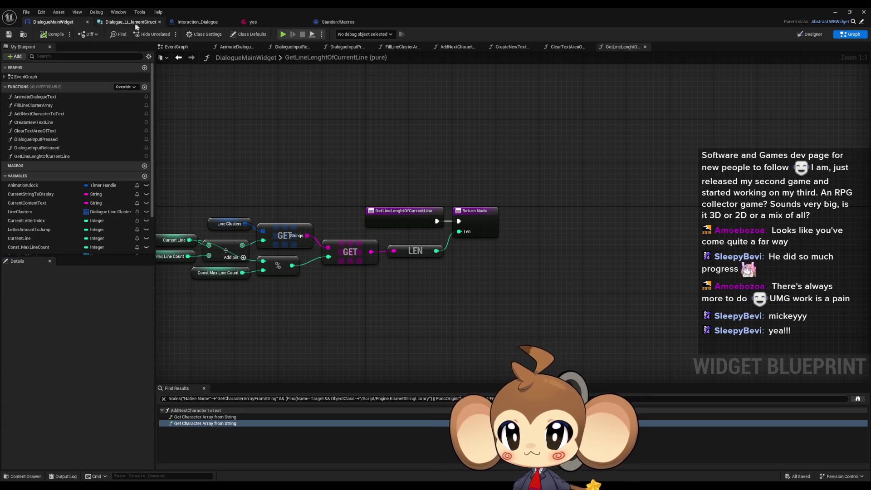
Place two GetLineLenghtOfCurrentLine calls in AddNextCharacterToText, wiring the copy's Len into the lower chain.
click(178, 59)
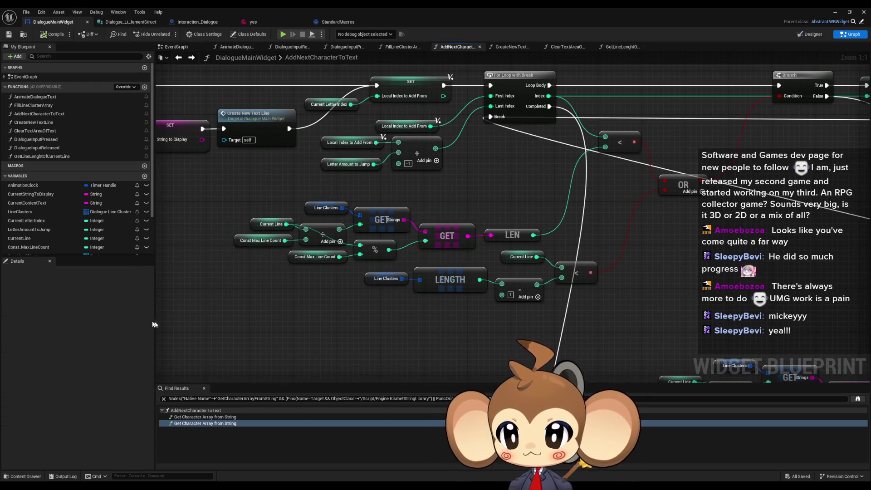
mouse_move(45, 156)
mouse_down()
mouse_move(494, 182)
mouse_move(511, 193)
mouse_move(605, 146)
mouse_up()
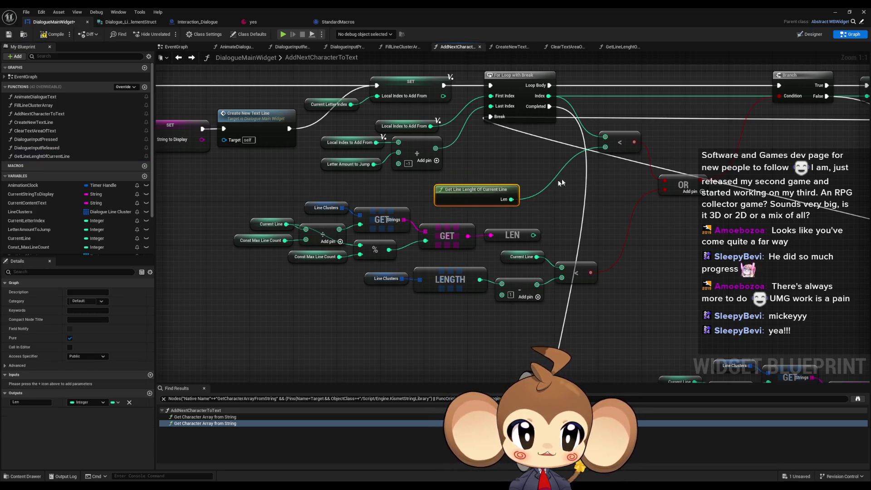
scroll(601, 209, down, 5)
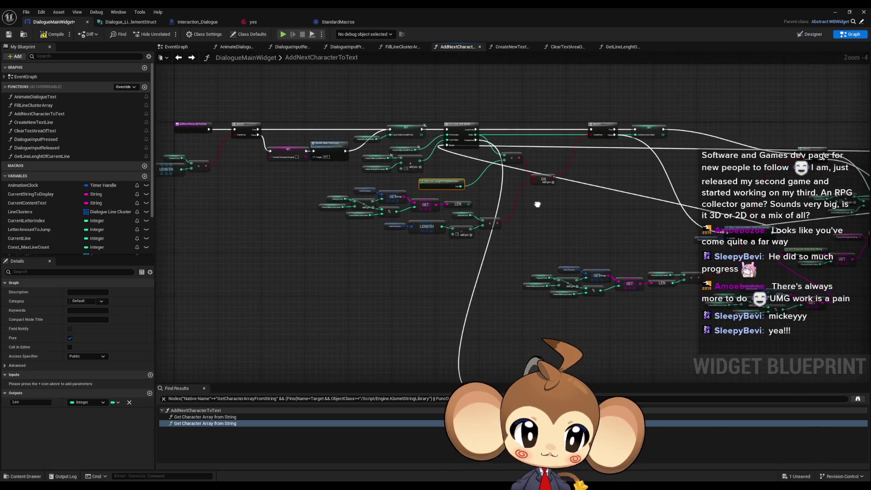
scroll(651, 305, up, 2)
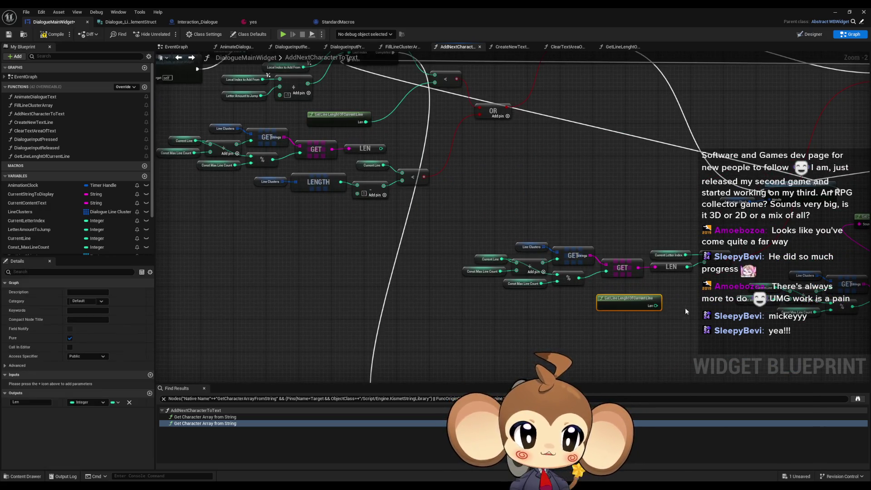
key(ctrl+c)
key(ctrl+v)
drag(655, 305, 709, 266)
scroll(628, 319, down, 5)
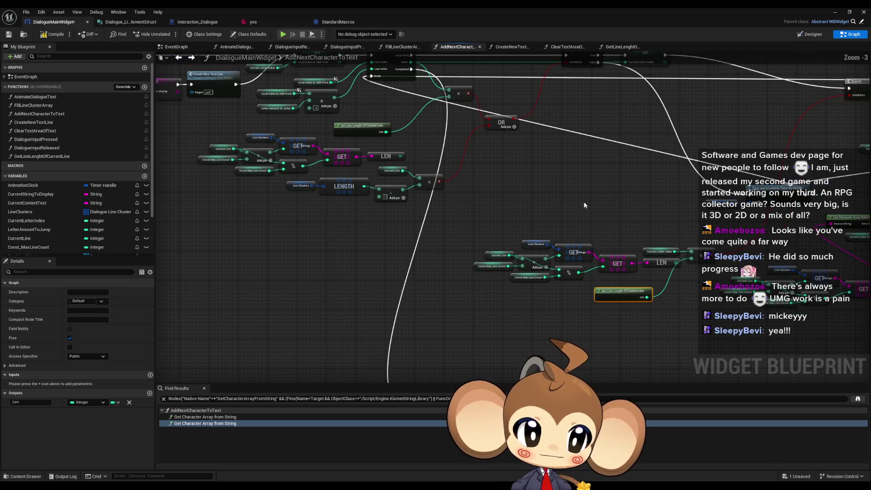
scroll(579, 300, up, 4)
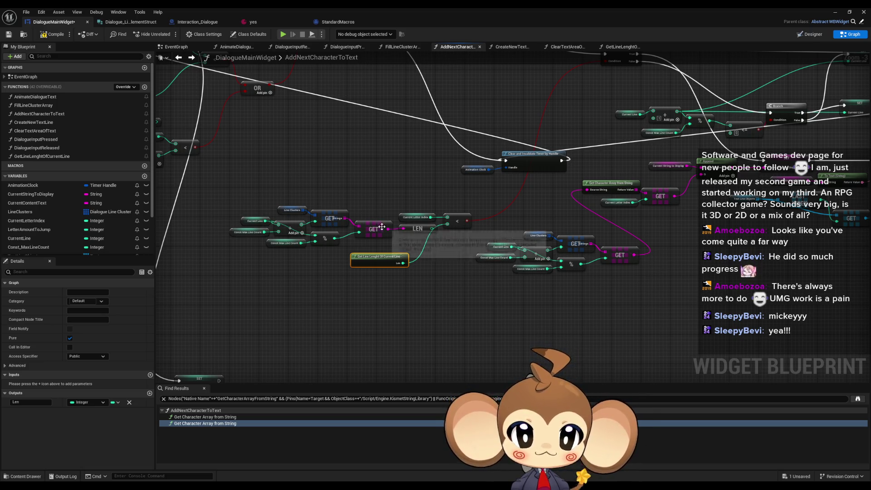
scroll(181, 209, up, 3)
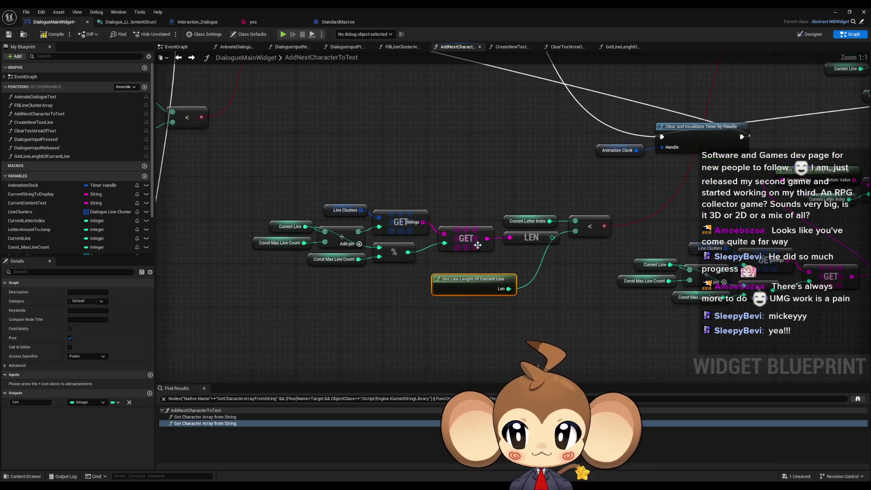
Rename the helper function to GetCurrentLineString.
click(58, 156)
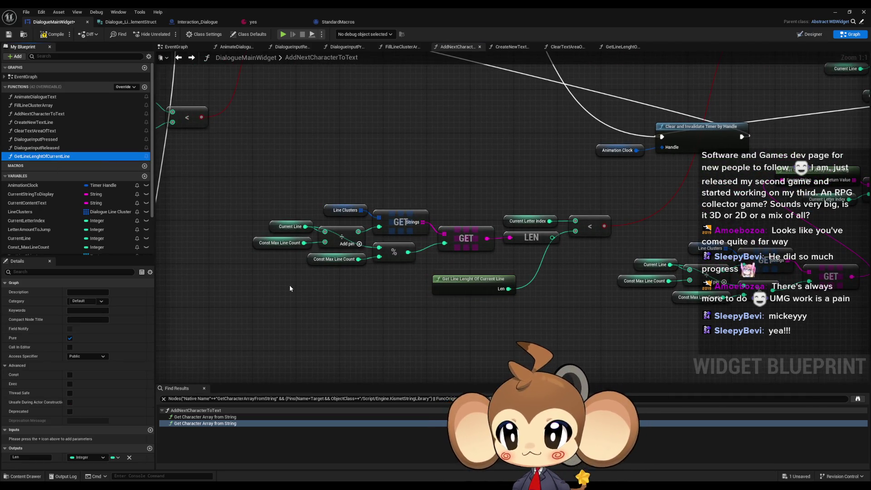
key(F2)
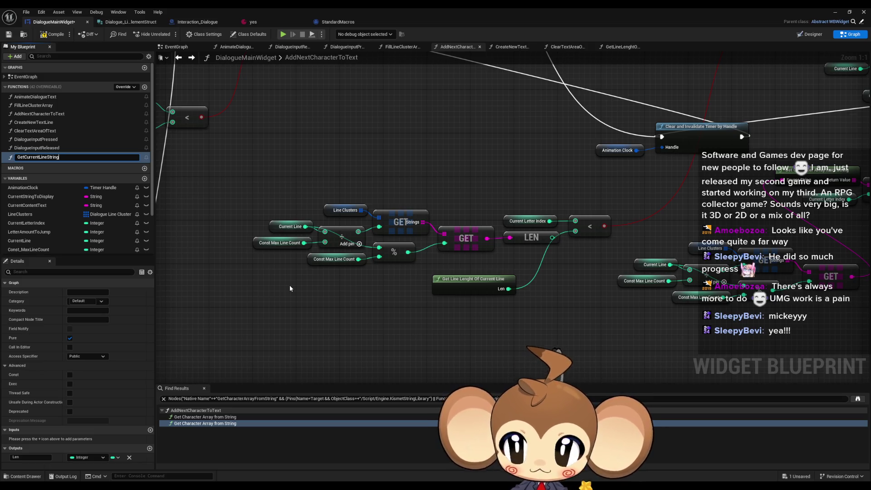
key(Return)
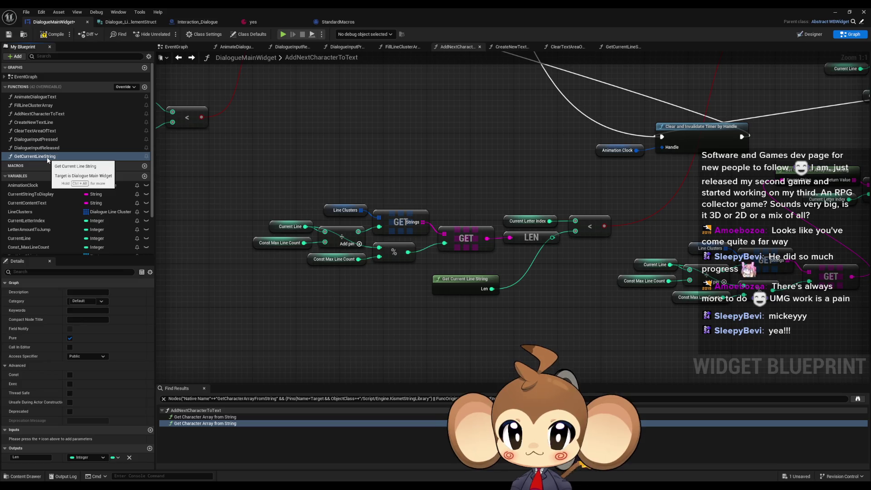
In GetCurrentLineString, change the output type to String and name it 'String'.
double_click(48, 157)
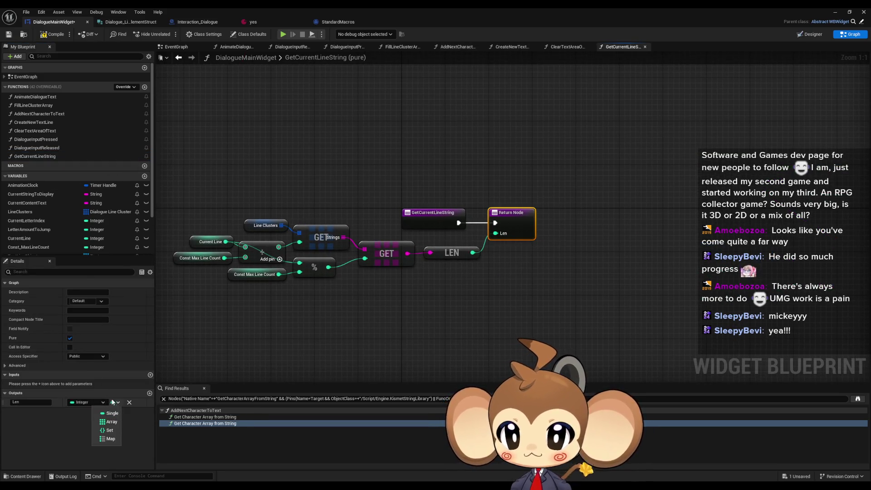
click(88, 403)
click(86, 314)
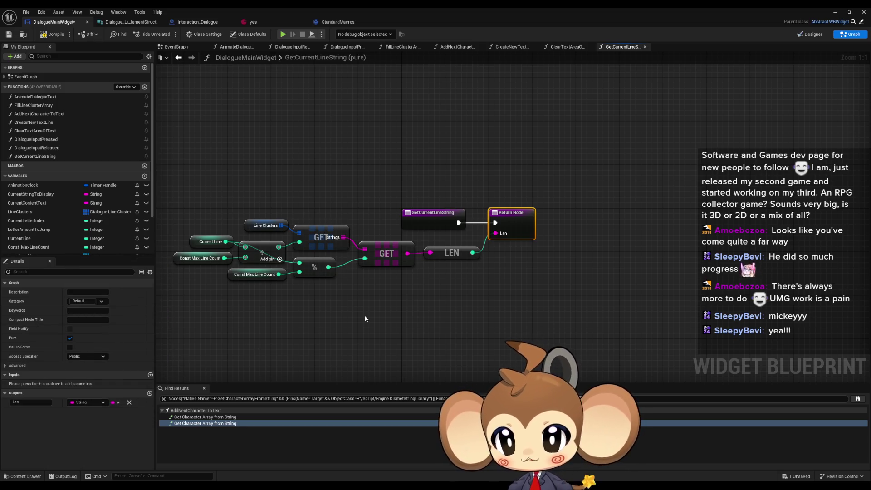
click(43, 393)
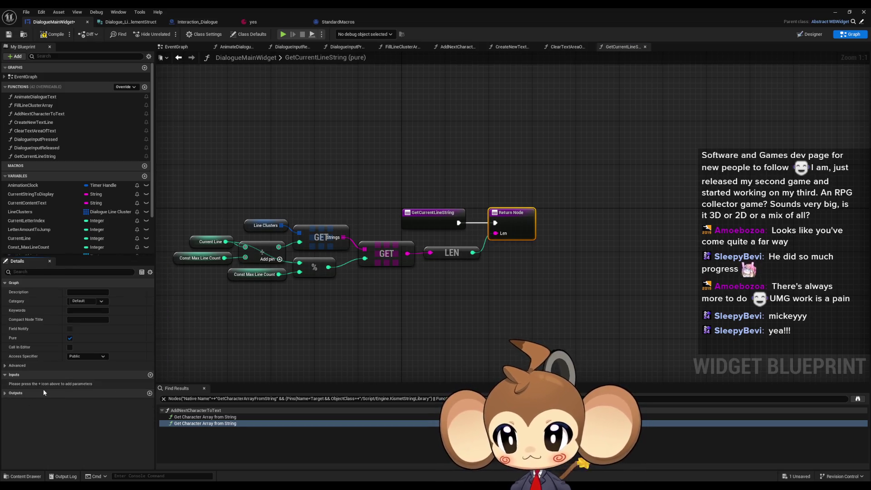
click(43, 392)
key(ctrl+a)
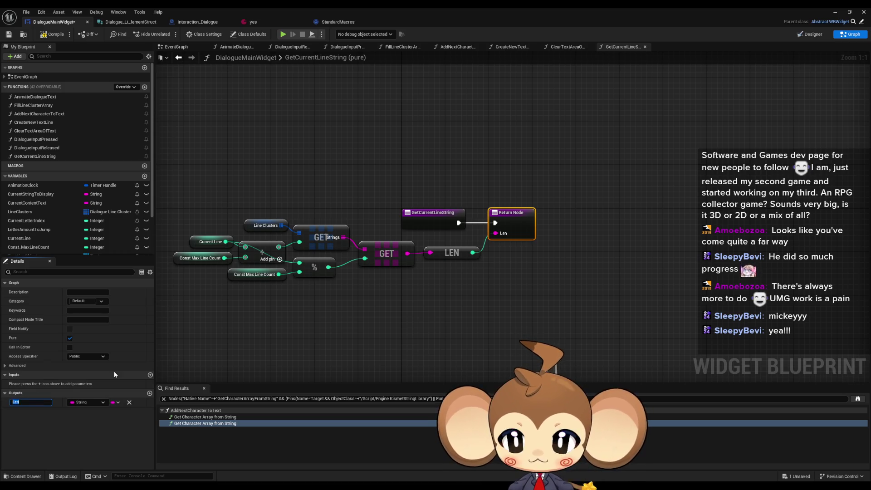
text(String)
key(Return)
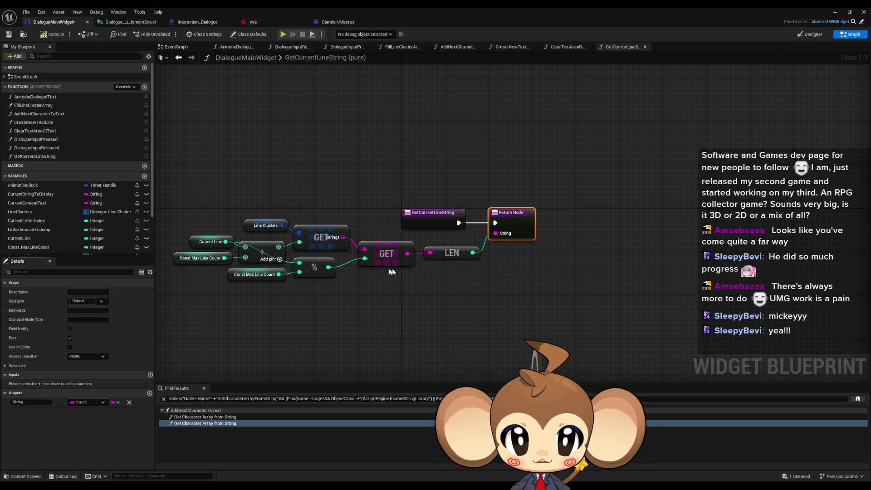
Remove the LEN node from GetCurrentLineString, tidy the lookup nodes by the return, and save.
click(451, 253)
key(Delete)
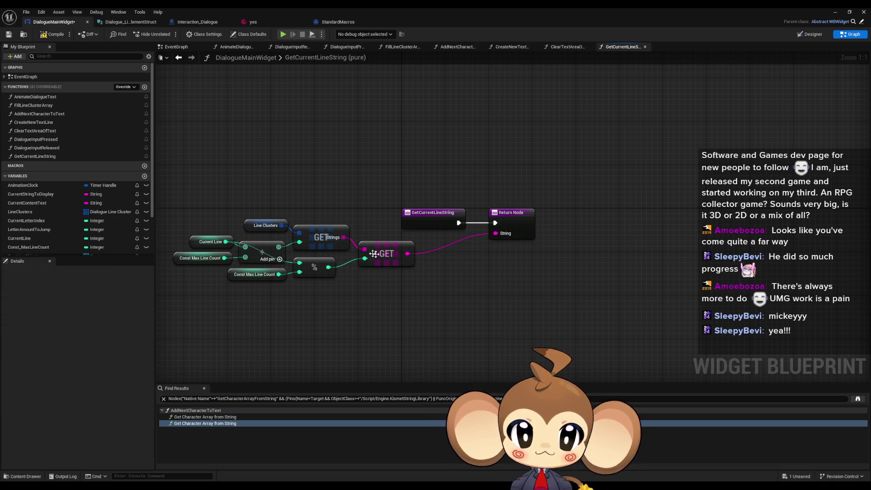
drag(180, 196, 336, 264)
drag(395, 250, 444, 262)
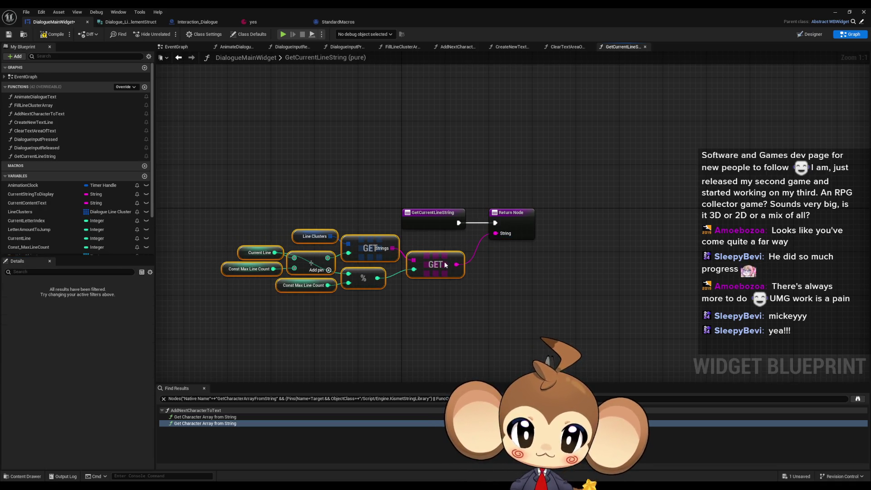
click(476, 300)
key(ctrl+s)
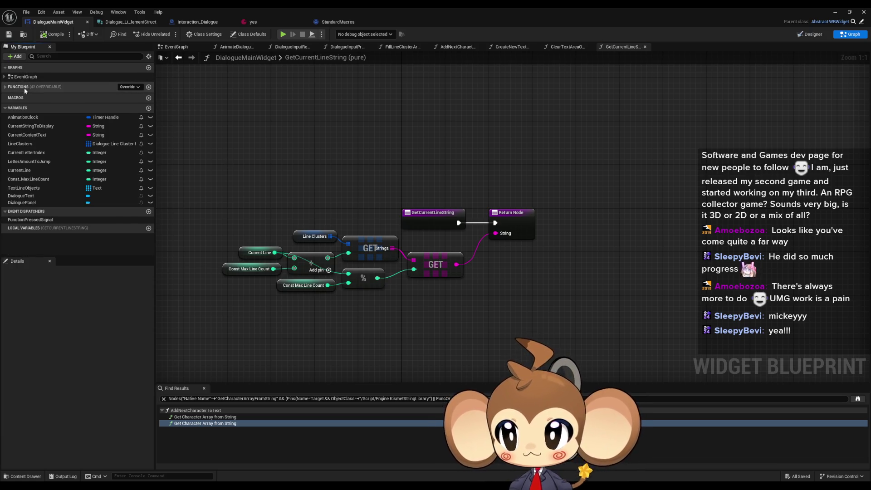
In AddNextCharacterToText, feed Get Current Line String into LEN and a duplicate into Source String.
double_click(33, 113)
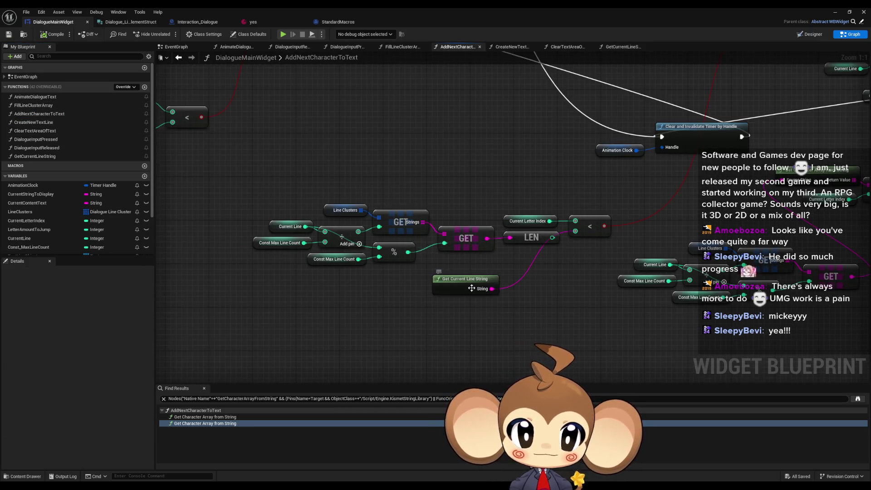
drag(566, 264, 516, 291)
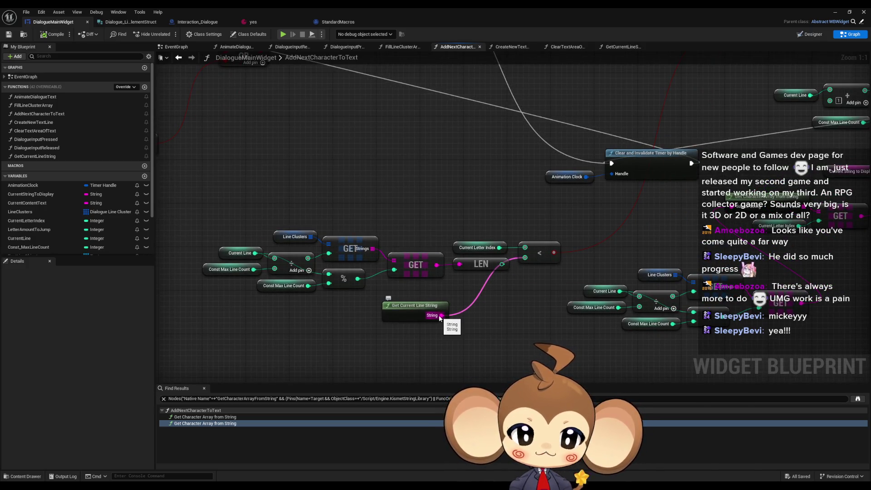
mouse_move(440, 316)
mouse_down()
mouse_move(465, 272)
mouse_move(459, 265)
mouse_move(472, 293)
mouse_up()
scroll(463, 283, down, 4)
scroll(472, 290, up, 3)
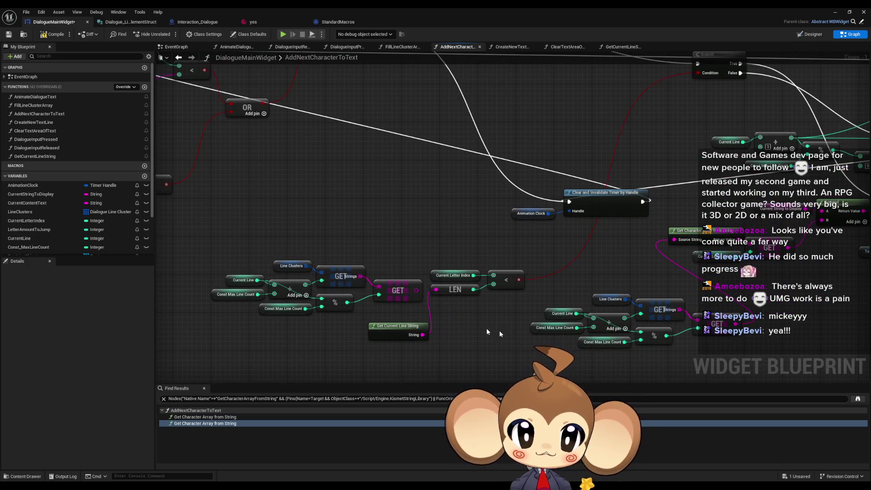
click(338, 291)
key(ctrl+c)
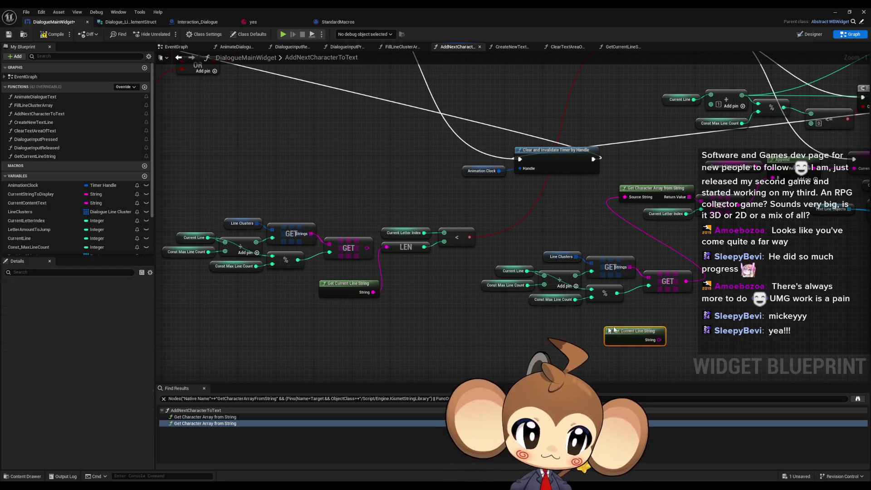
key(ctrl+v)
mouse_move(658, 340)
mouse_down()
mouse_move(644, 245)
mouse_move(625, 201)
mouse_up()
Connect LEN's output to the comparison's lower input, save DialogueMainWidget, and return to the level editor.
scroll(625, 201, down, 2)
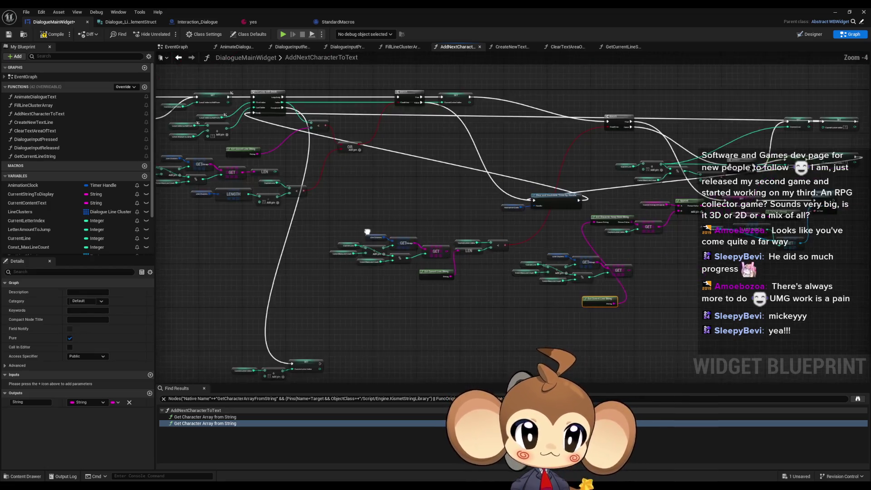
scroll(431, 291, up, 4)
click(397, 317)
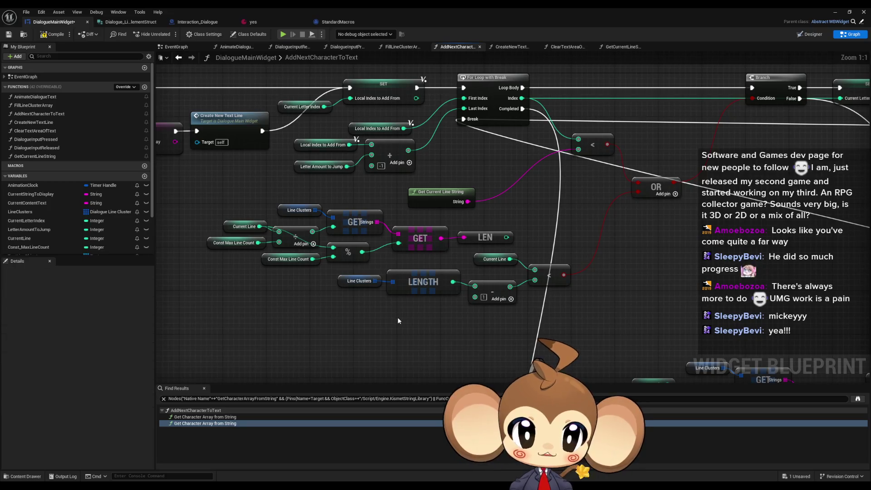
drag(506, 250, 580, 164)
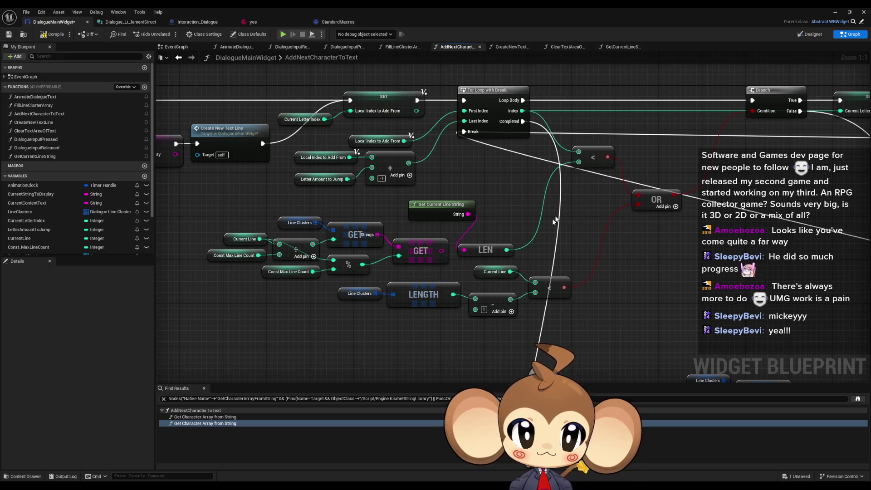
key(ctrl+s)
scroll(662, 279, down, 5)
drag(662, 279, 409, 201)
click(837, 11)
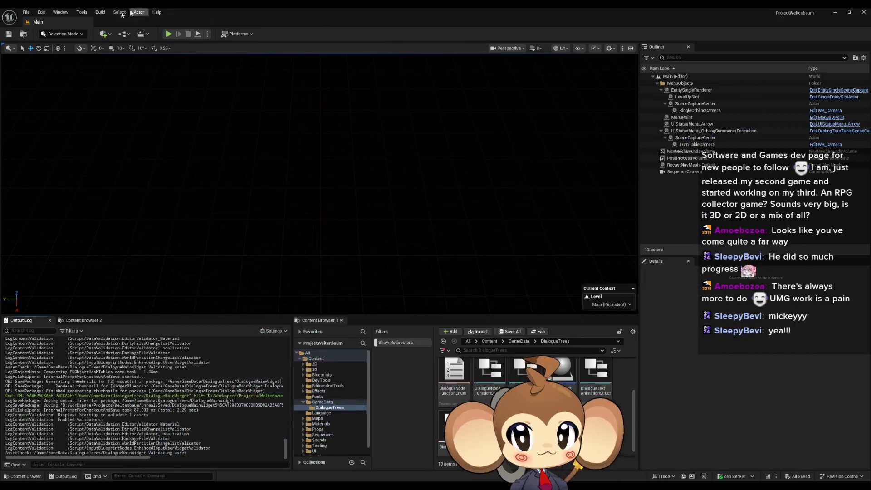
Play-test by loading a saved game and checking the dialogue line, then stop and return to DialogueMainWidget.
click(115, 268)
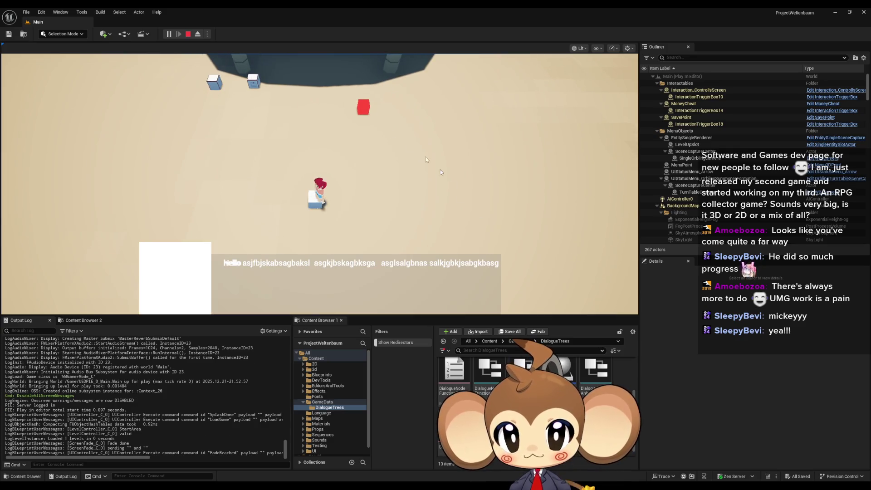
key(Escape)
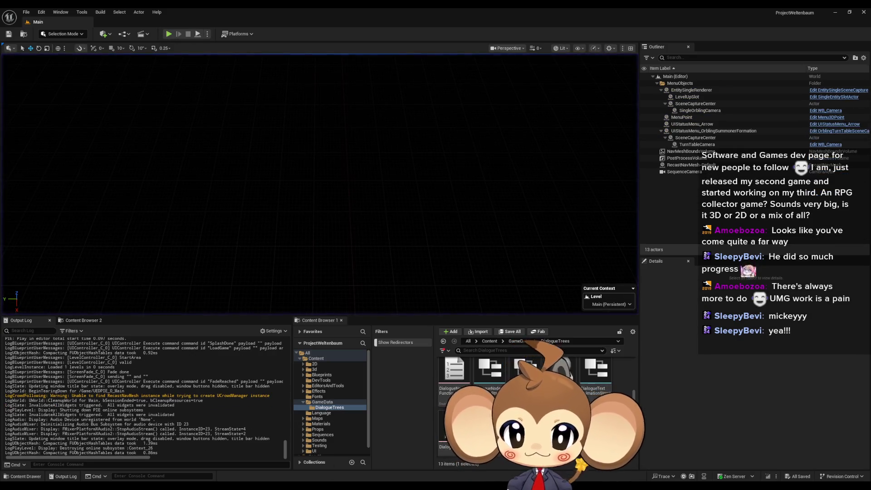
key(alt+Tab)
scroll(333, 294, up, 5)
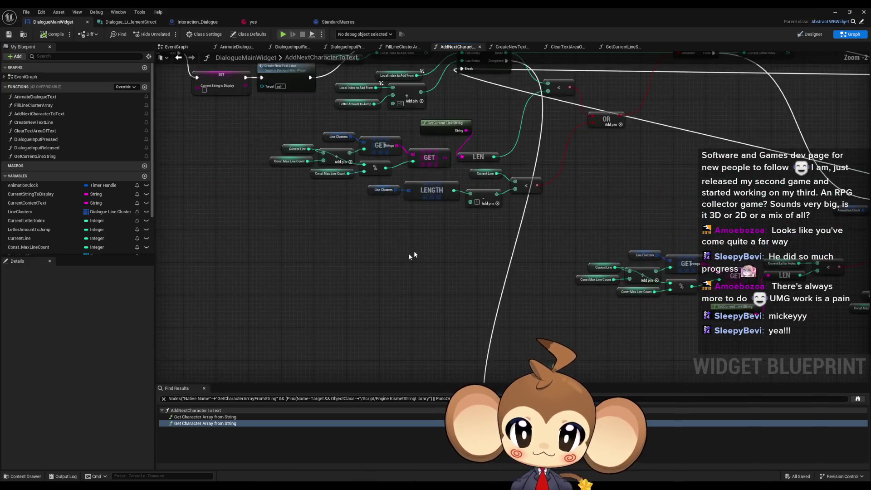
Delete the unused Current Line, Line Clusters, Const Max, GET and % nodes, restoring the LENGTH comparison.
drag(233, 228, 330, 282)
key(Delete)
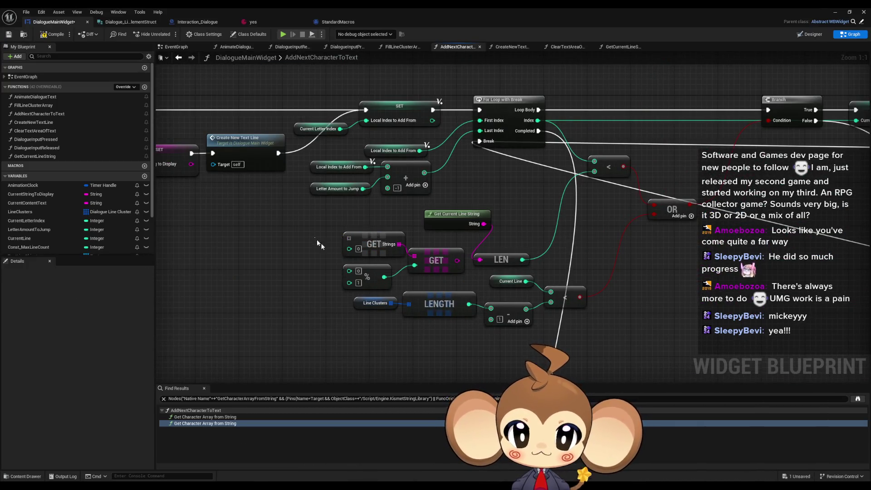
drag(467, 229, 337, 287)
key(Delete)
drag(453, 221, 425, 254)
scroll(424, 254, down, 2)
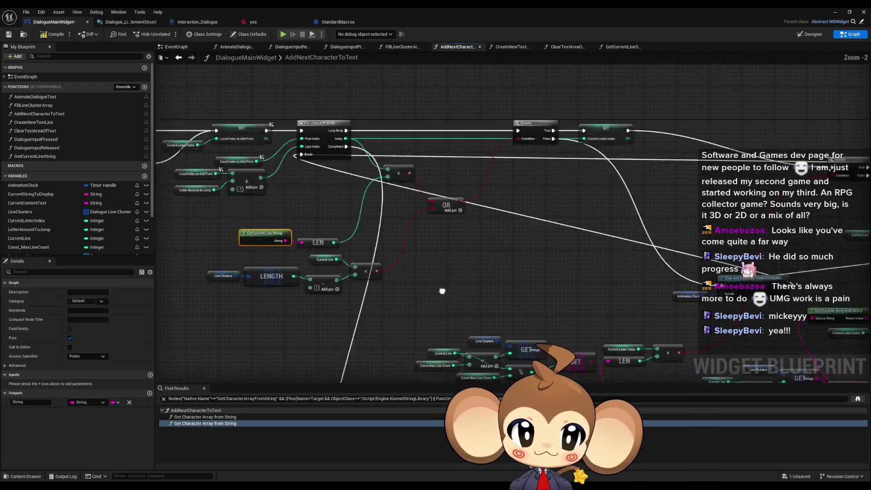
mouse_move(325, 242)
mouse_down()
mouse_move(537, 300)
mouse_move(474, 298)
mouse_move(466, 275)
mouse_up()
key(Delete)
drag(435, 243, 567, 291)
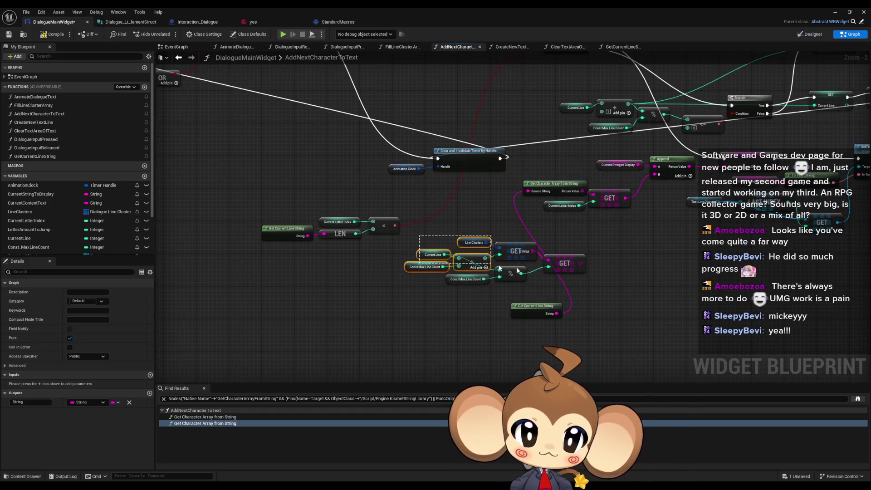
key(Delete)
key(ctrl+z)
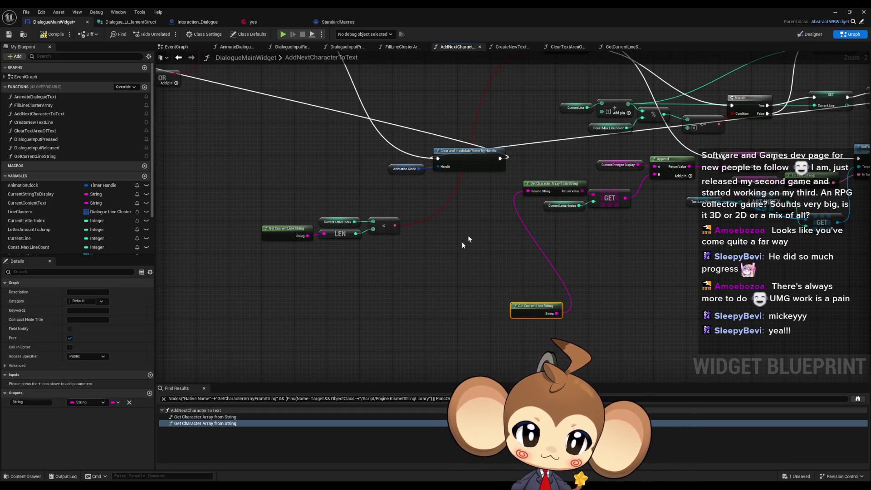
Move Get Current Line String and LEN up, and regroup the LENGTH comparison, OR, timer and Branch nodes.
scroll(461, 241, down, 3)
scroll(470, 287, up, 5)
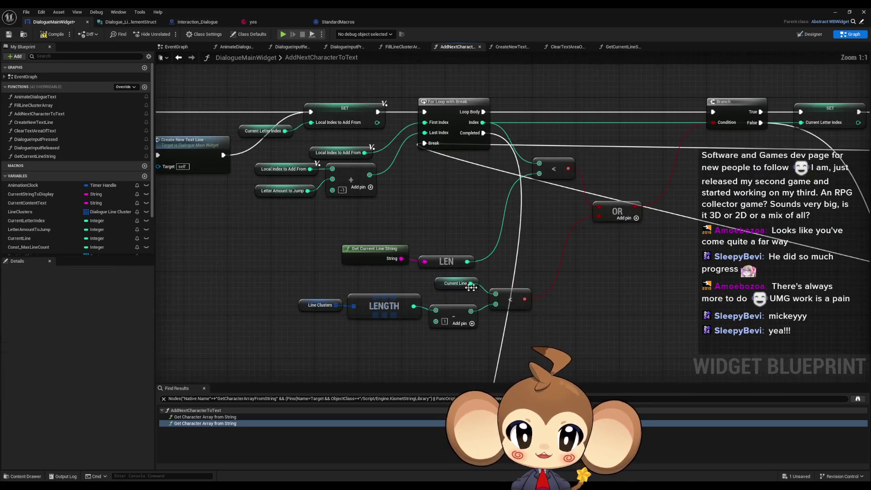
click(377, 260)
drag(334, 231, 477, 272)
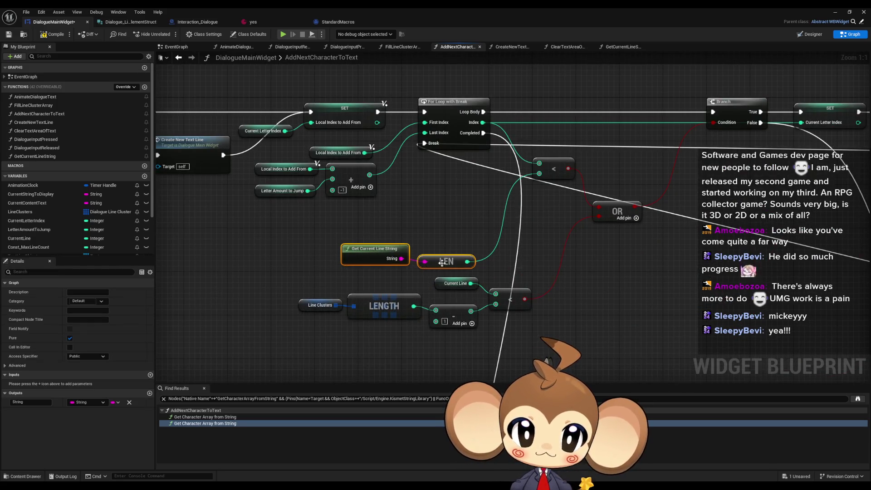
mouse_move(377, 254)
mouse_down()
mouse_move(397, 216)
mouse_move(376, 216)
mouse_up()
mouse_move(306, 260)
mouse_down()
mouse_move(334, 278)
mouse_move(526, 315)
mouse_move(468, 256)
mouse_up()
click(491, 255)
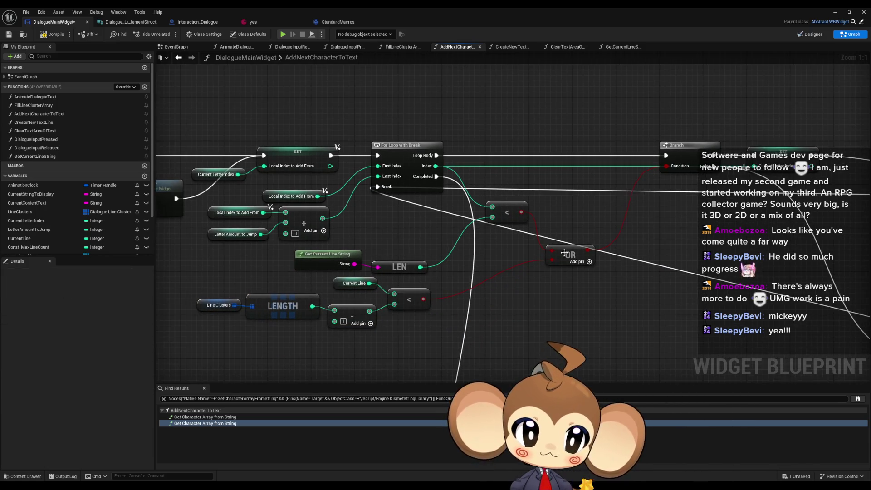
drag(564, 252, 557, 233)
scroll(557, 234, down, 3)
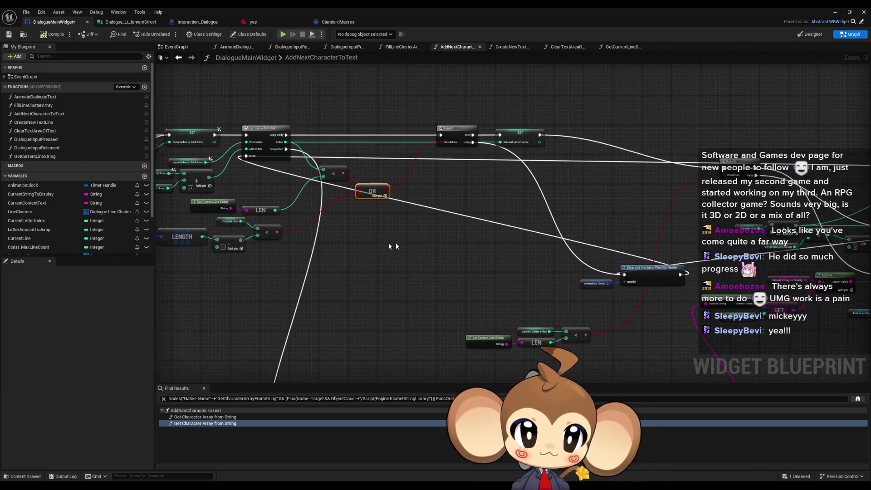
scroll(389, 246, down, 1)
mouse_move(399, 243)
mouse_down()
mouse_move(488, 274)
mouse_move(408, 259)
mouse_move(412, 227)
mouse_up()
drag(574, 249, 466, 258)
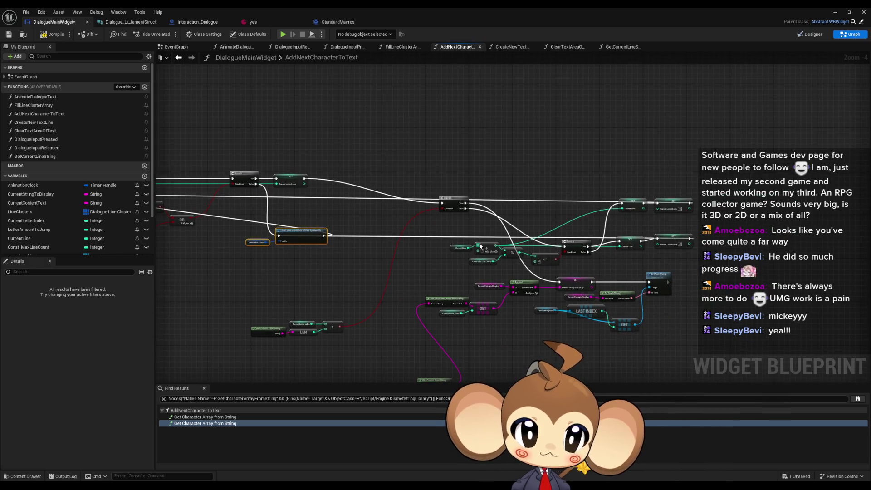
drag(450, 200, 416, 178)
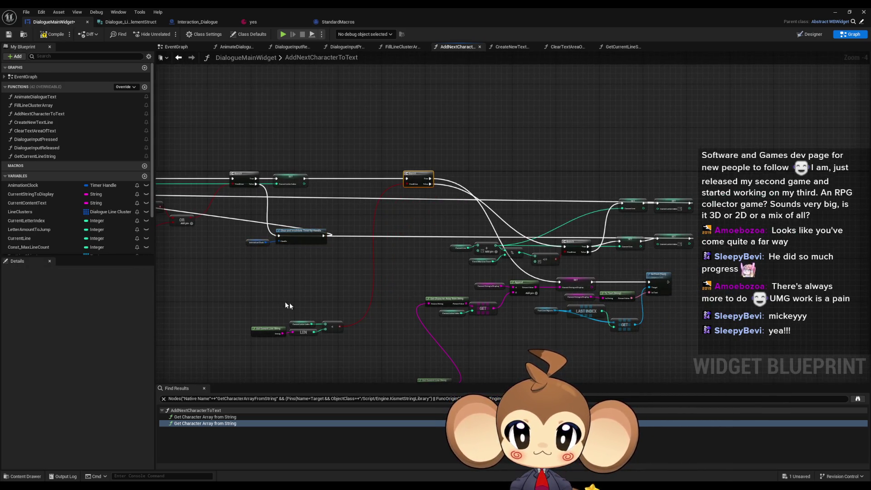
mouse_move(289, 303)
mouse_down()
mouse_move(342, 334)
mouse_move(388, 154)
mouse_move(408, 130)
mouse_move(293, 174)
mouse_move(285, 214)
mouse_up()
Raise the nodes below the Branch, place Get Current Line String beside Get Character Array, and lower the upper chain.
scroll(342, 334, up, 2)
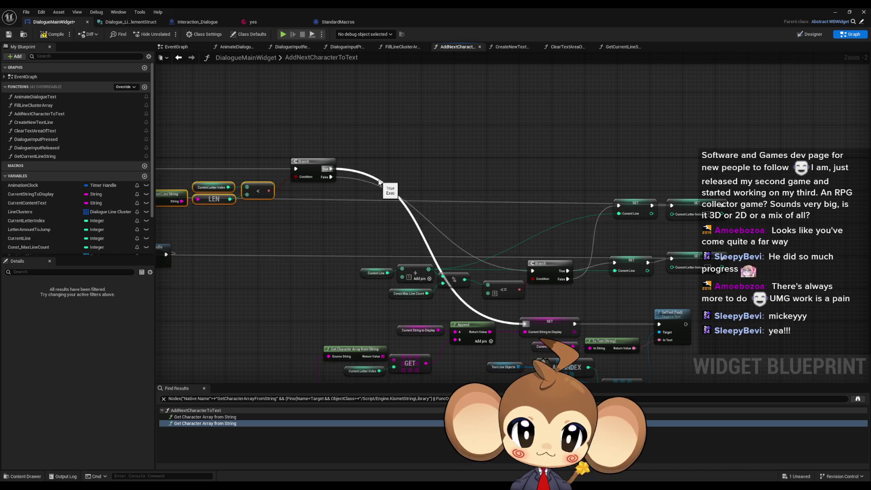
scroll(379, 182, down, 1)
drag(378, 182, 361, 90)
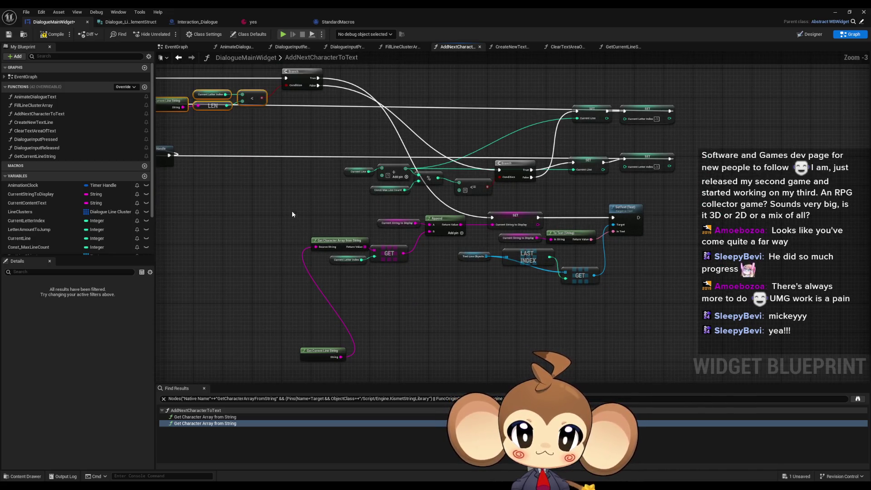
drag(292, 211, 655, 301)
drag(626, 214, 635, 66)
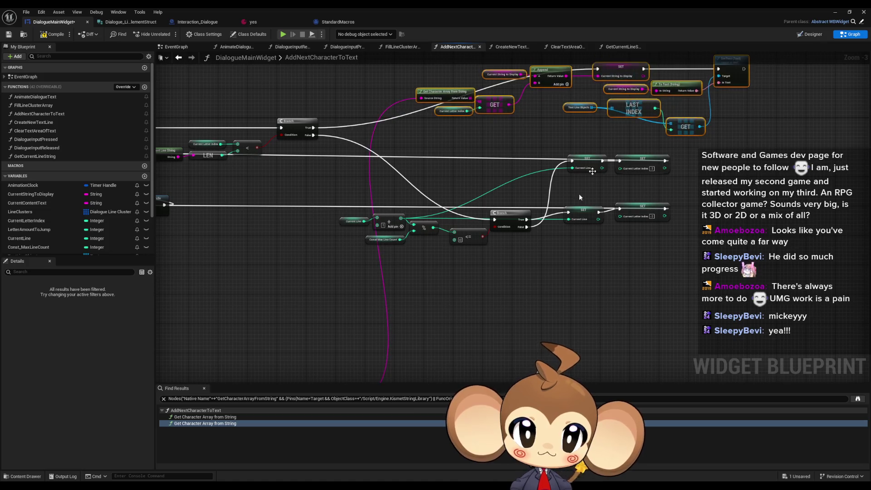
drag(352, 327, 376, 253)
scroll(395, 165, up, 3)
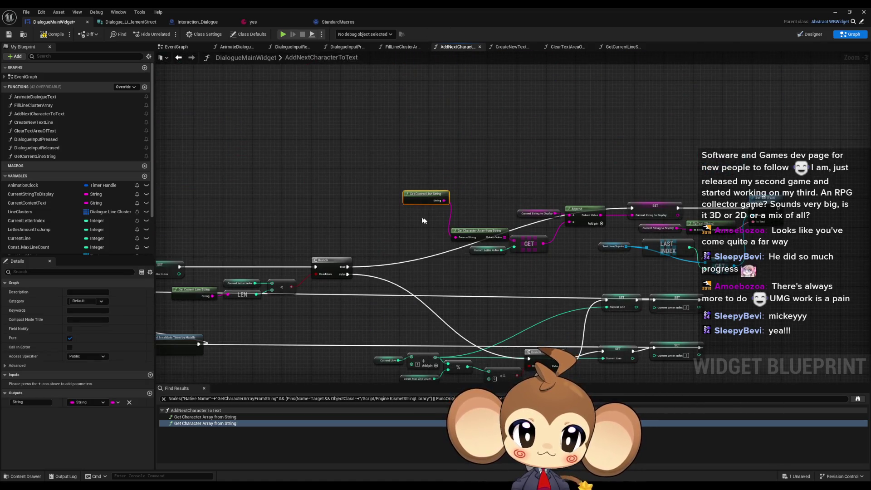
scroll(411, 241, down, 5)
mouse_move(408, 313)
mouse_down()
mouse_move(589, 239)
mouse_move(532, 296)
mouse_up()
scroll(480, 218, up, 4)
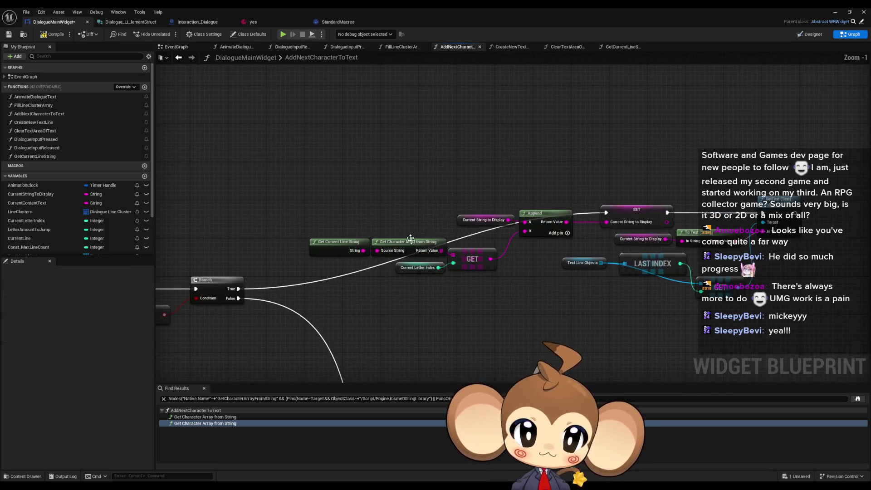
scroll(435, 180, down, 2)
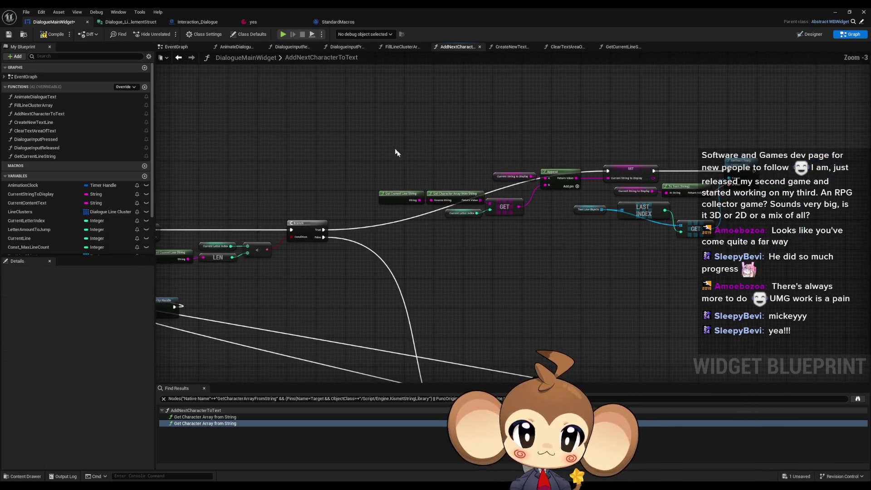
drag(374, 157, 717, 238)
drag(495, 178, 495, 239)
scroll(496, 237, up, 3)
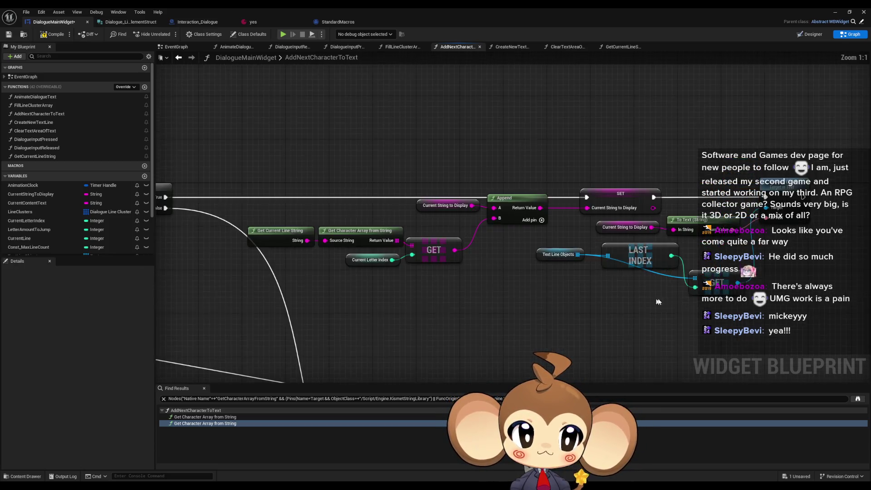
Align the Text Line Objects and LAST INDEX nodes beside the GET node they feed.
click(594, 257)
drag(594, 257, 539, 257)
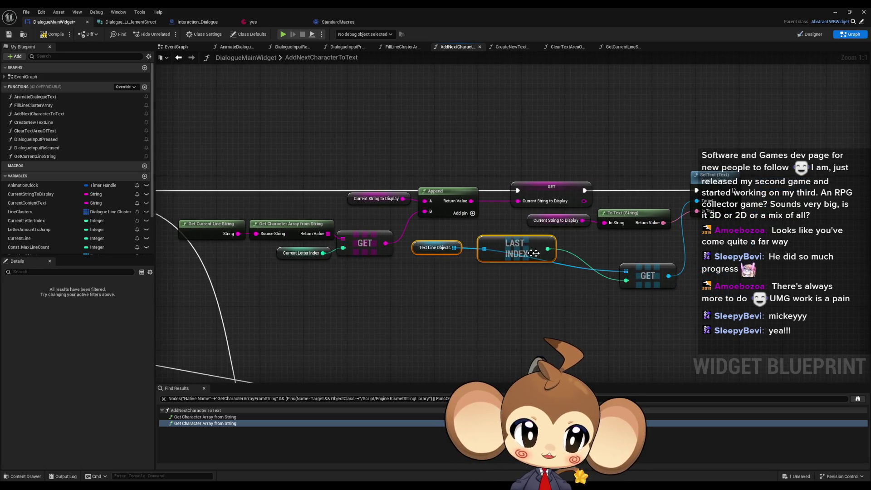
drag(647, 275, 621, 248)
drag(493, 250, 515, 272)
drag(422, 252, 461, 247)
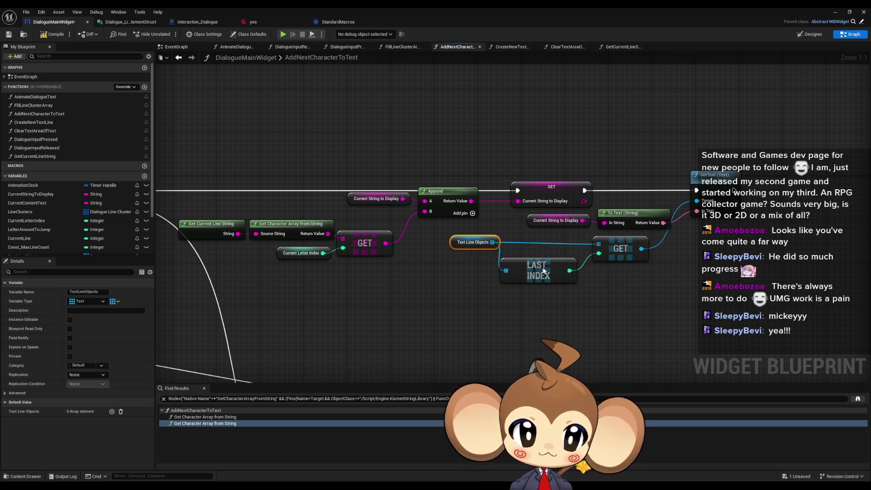
drag(526, 273, 532, 272)
drag(460, 246, 509, 234)
click(447, 259)
Drag out a wire and search 'rer', then cancel the node search and pan to the upper-right nodes.
drag(762, 219, 734, 265)
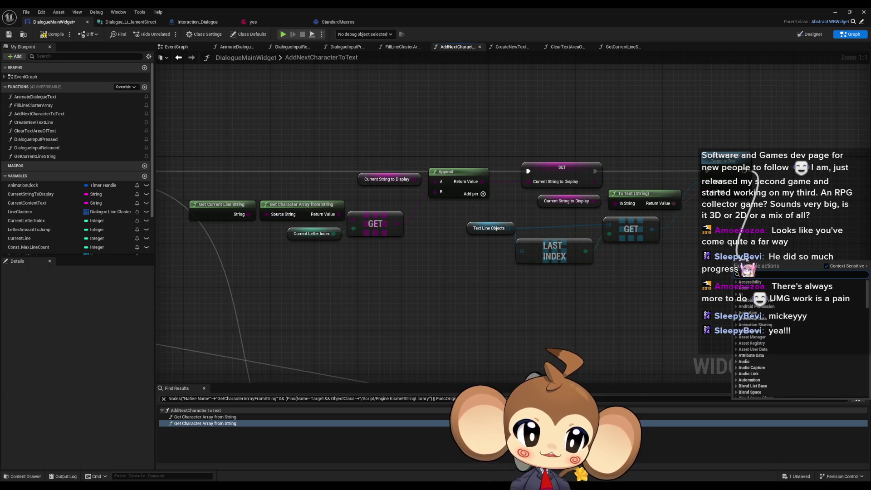
text(rer)
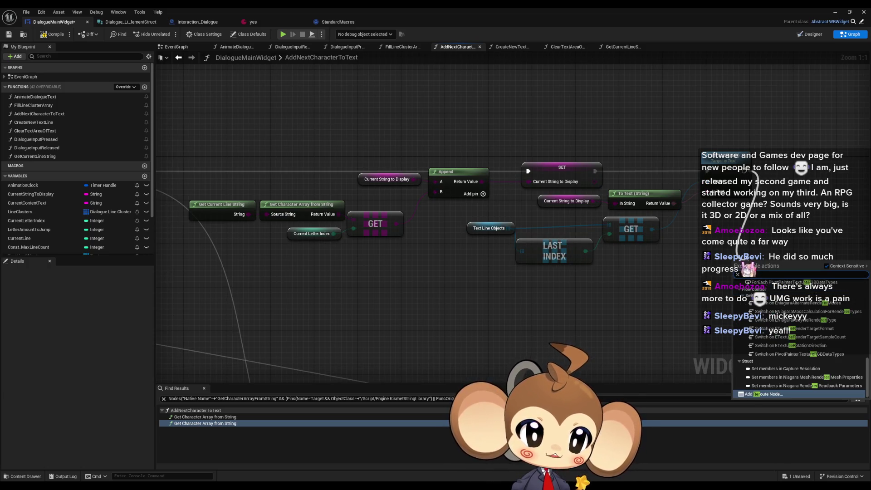
click(524, 306)
scroll(525, 307, down, 4)
drag(525, 310, 567, 235)
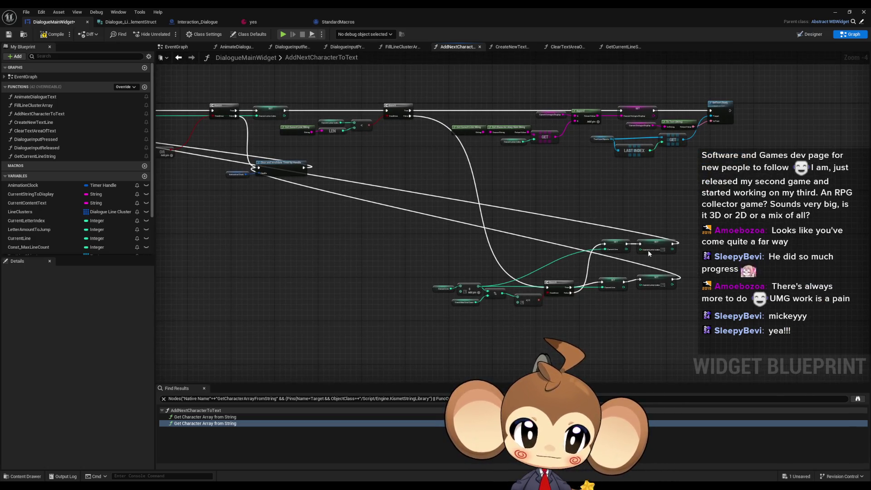
mouse_move(647, 249)
mouse_down()
mouse_move(735, 240)
mouse_move(780, 222)
mouse_move(662, 196)
mouse_move(525, 251)
mouse_up()
drag(451, 237, 593, 293)
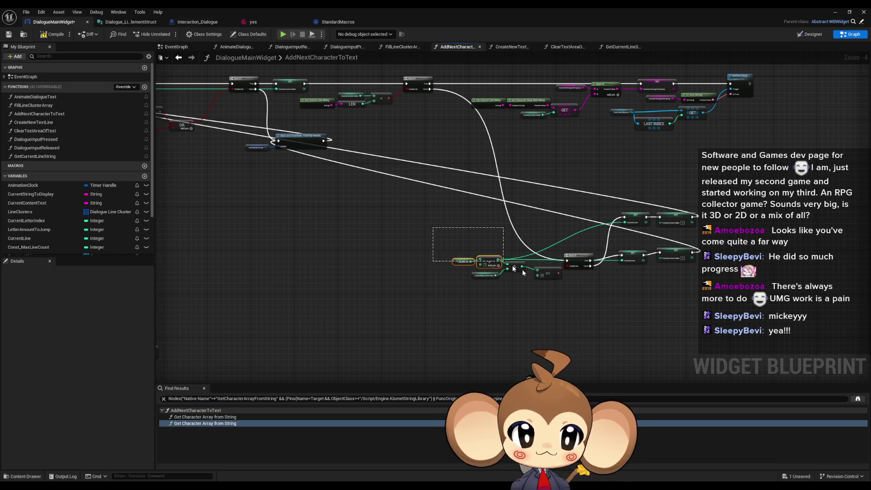
mouse_move(577, 257)
mouse_down()
mouse_move(506, 146)
mouse_move(487, 169)
mouse_up()
drag(572, 205, 666, 243)
mouse_move(615, 232)
mouse_down()
mouse_move(604, 167)
mouse_move(560, 217)
mouse_up()
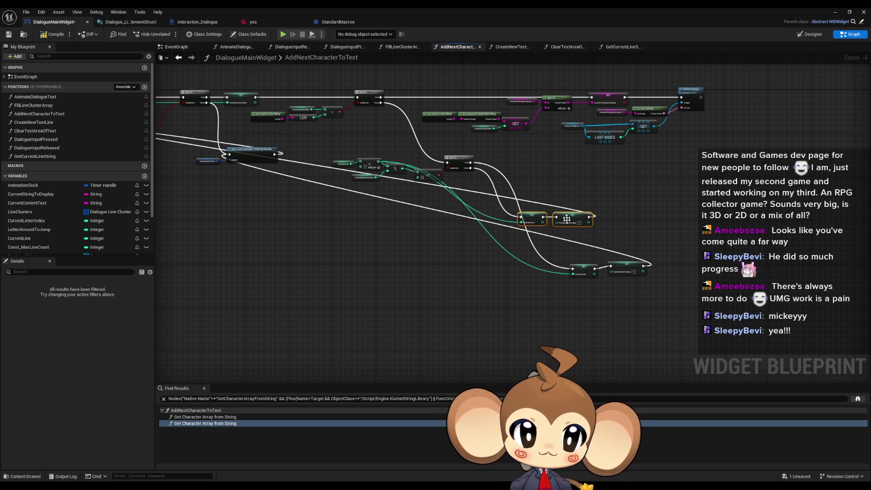
mouse_move(562, 257)
mouse_down()
mouse_move(634, 274)
mouse_move(573, 165)
mouse_up()
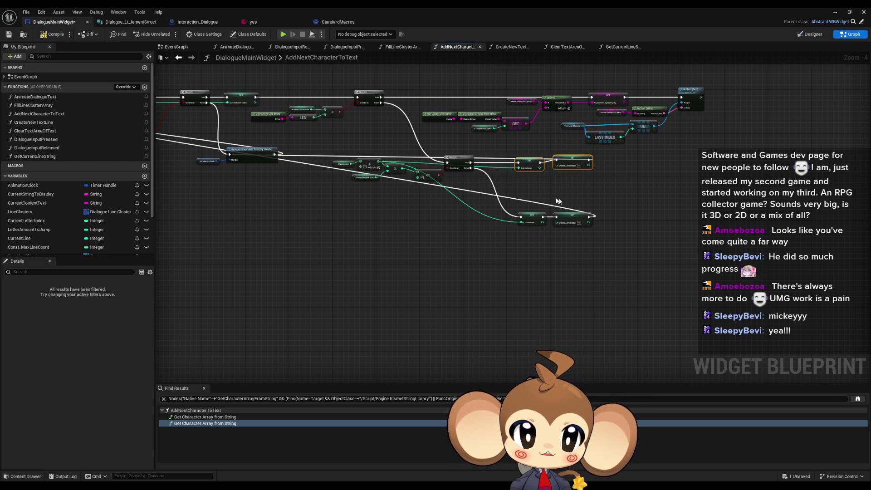
mouse_move(519, 193)
mouse_down()
mouse_move(569, 218)
mouse_move(567, 205)
mouse_up()
scroll(563, 168, up, 3)
click(573, 164)
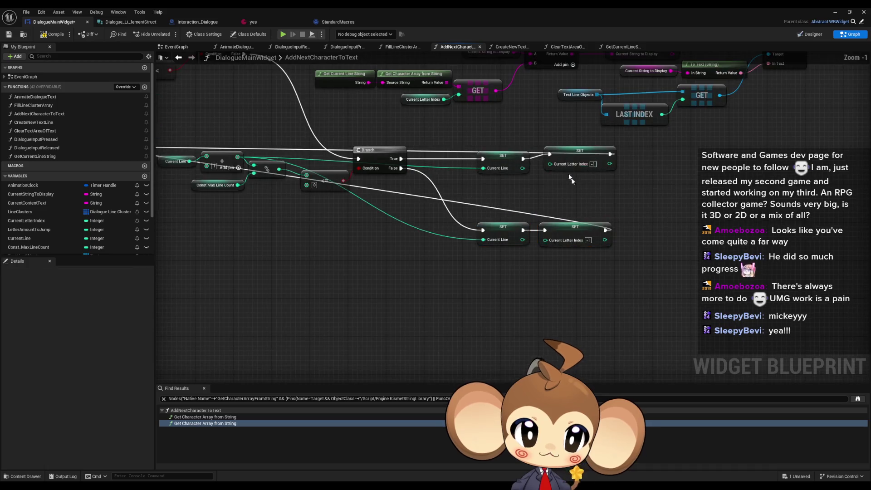
drag(572, 159, 568, 159)
click(592, 208)
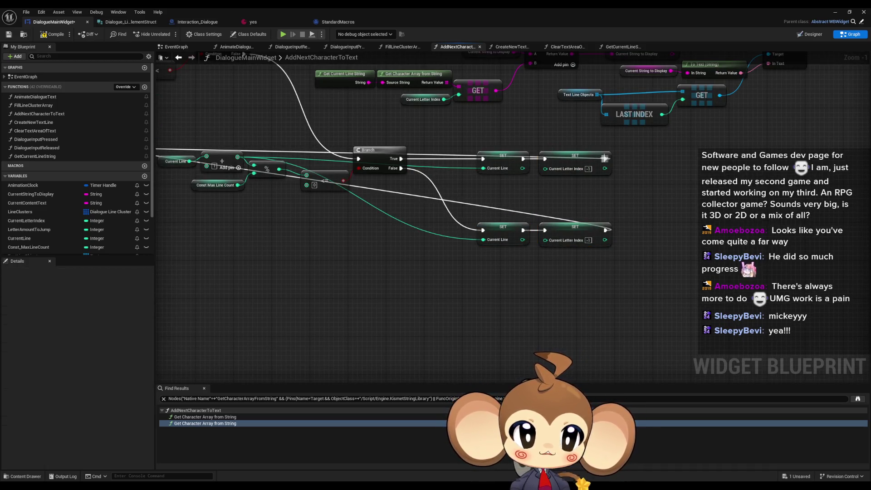
double_click(454, 157)
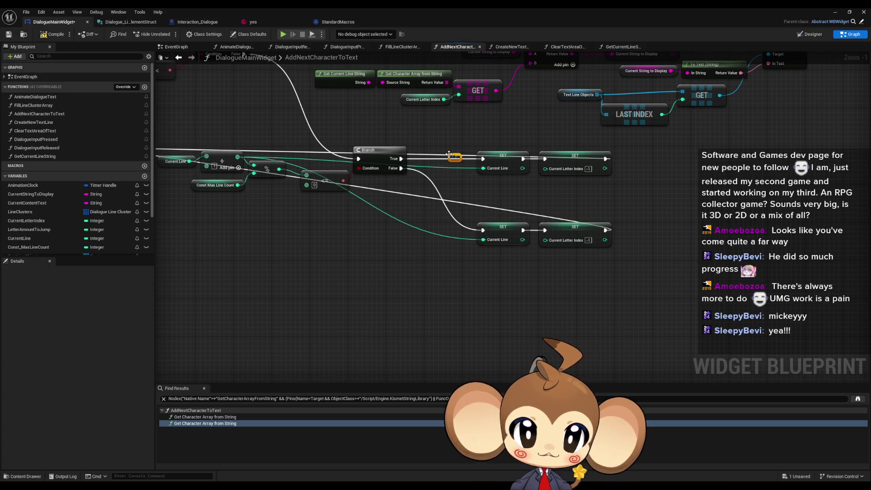
drag(454, 164, 472, 194)
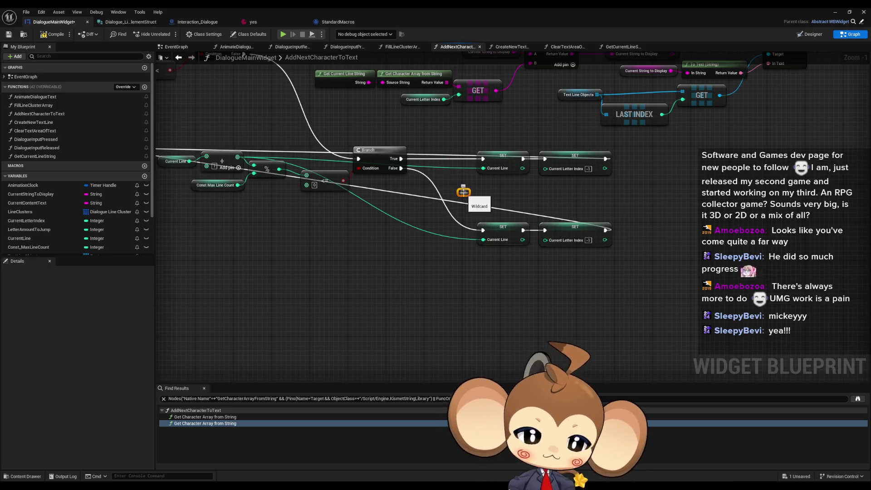
key(Delete)
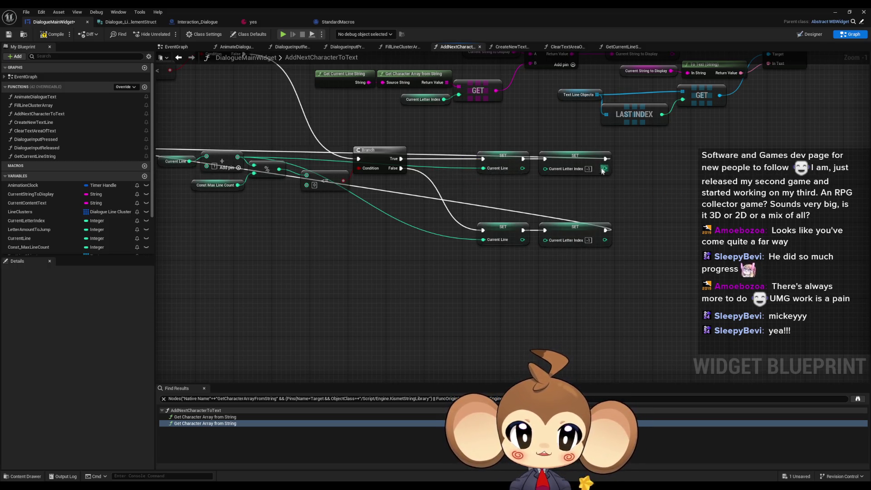
Wire the upper and lower SET Current Letter Index exec outputs into a reroute knot moved left beneath the nodes.
drag(606, 159, 669, 208)
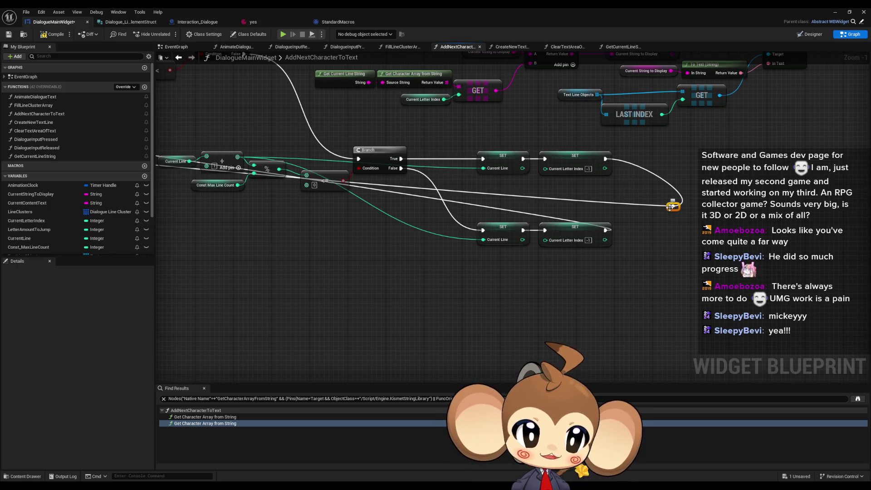
scroll(682, 266, down, 4)
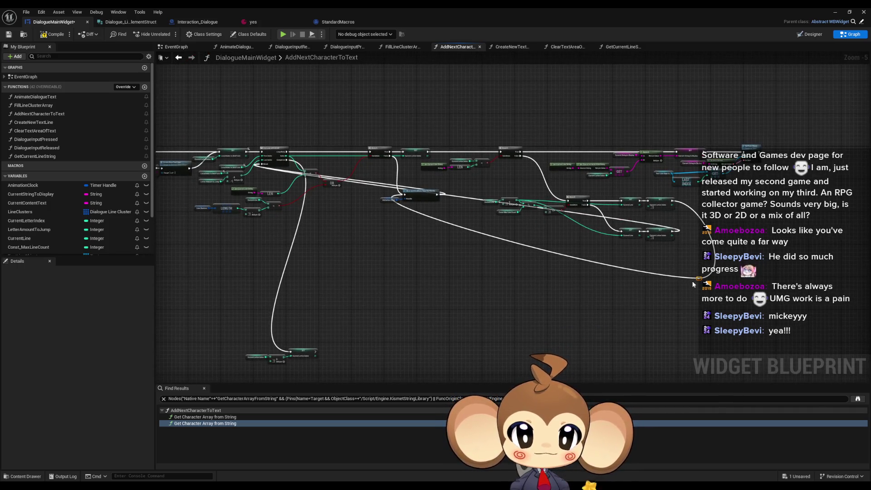
scroll(693, 285, up, 2)
mouse_move(701, 277)
mouse_down()
mouse_move(517, 297)
mouse_move(553, 322)
mouse_move(652, 286)
mouse_move(663, 306)
mouse_up()
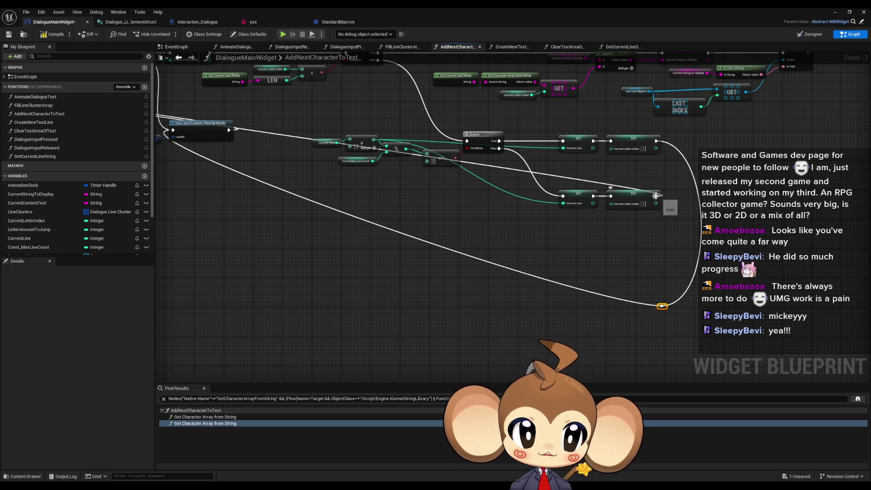
mouse_move(656, 195)
mouse_down()
mouse_move(632, 276)
mouse_move(617, 270)
mouse_up()
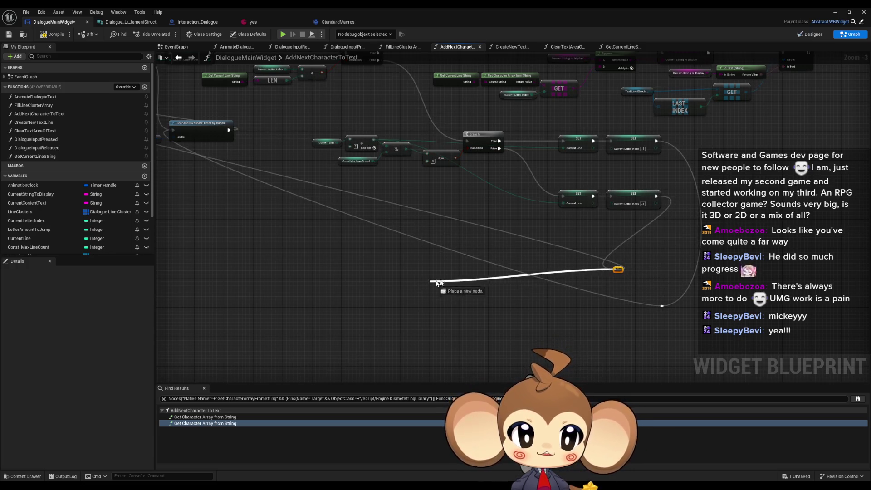
click(608, 285)
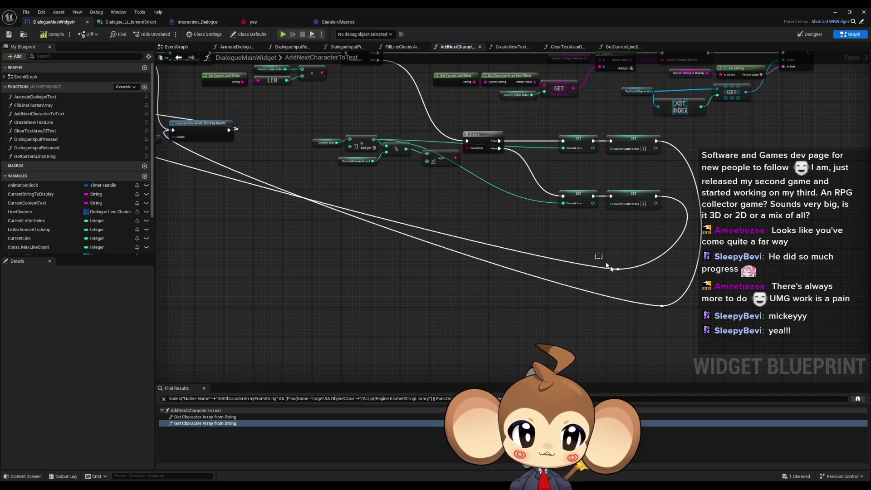
mouse_move(613, 272)
mouse_down()
mouse_move(358, 274)
mouse_move(499, 210)
mouse_up()
scroll(358, 274, down, 2)
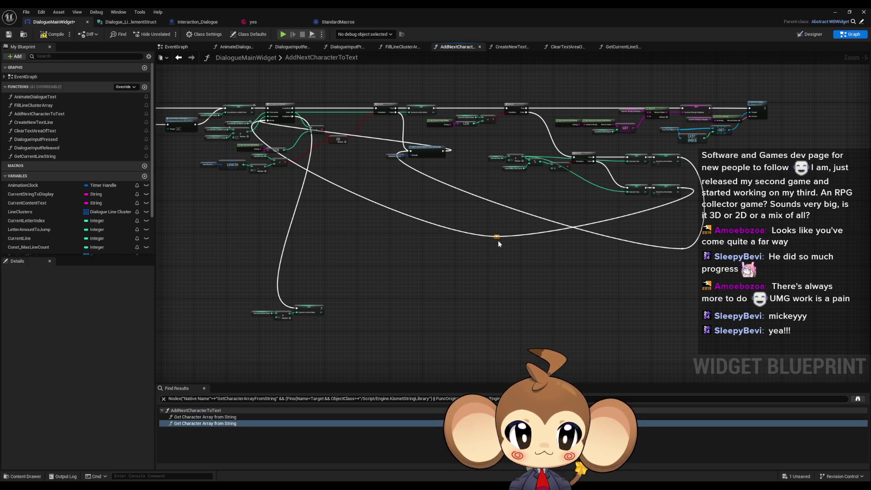
drag(496, 239, 252, 205)
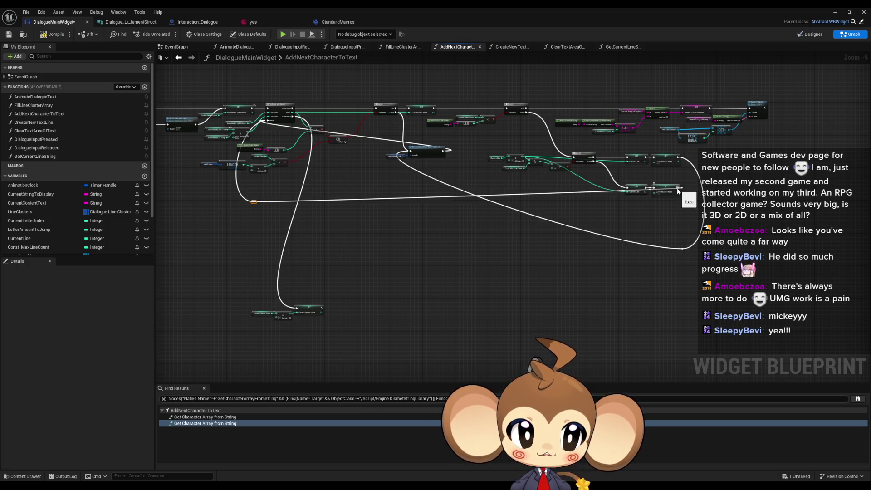
Add a reroute knot on the long execution wire and reposition the knots, undoing a misplaced one.
double_click(674, 208)
scroll(674, 218, up, 3)
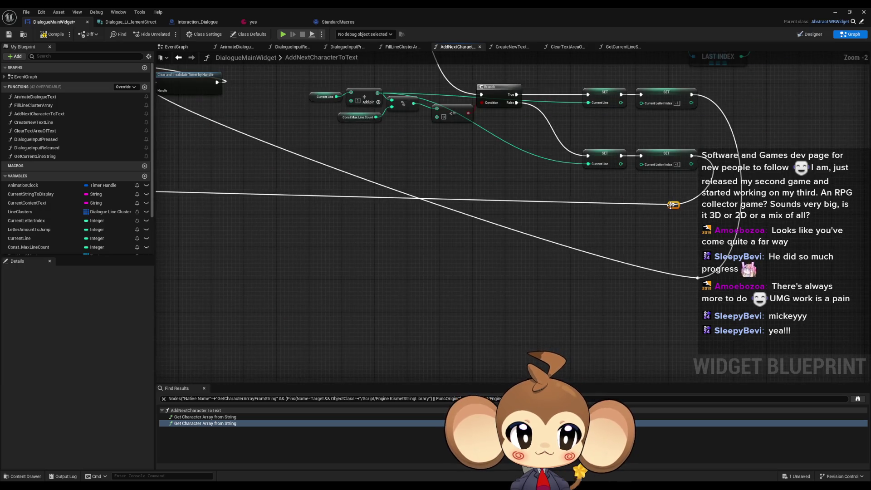
drag(671, 208, 688, 184)
scroll(688, 185, down, 2)
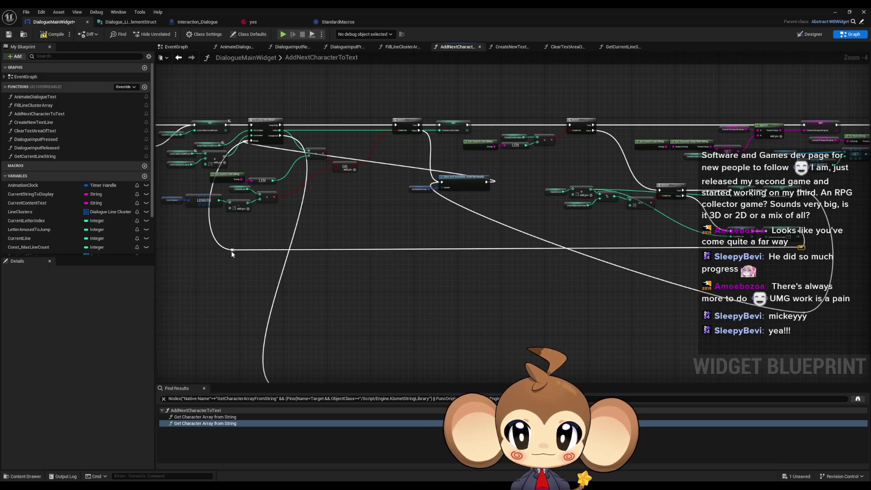
scroll(224, 254, up, 5)
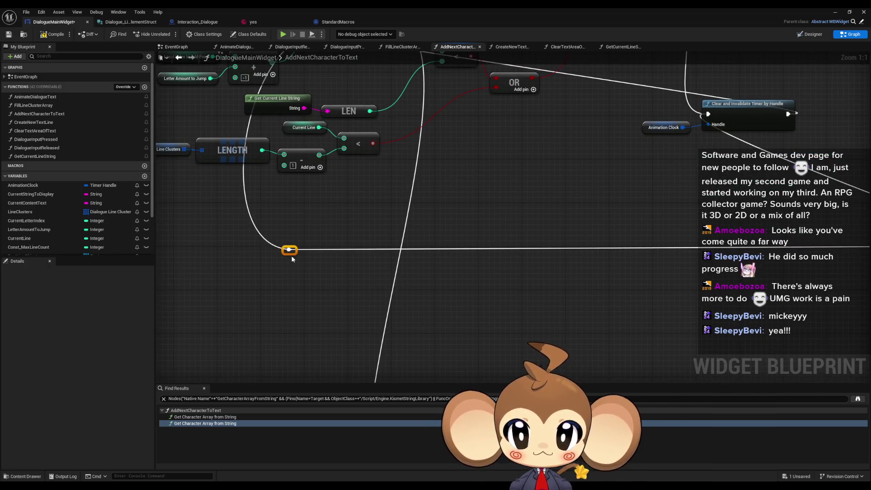
mouse_move(291, 252)
mouse_down()
mouse_move(346, 221)
mouse_move(343, 249)
mouse_up()
scroll(494, 257, down, 4)
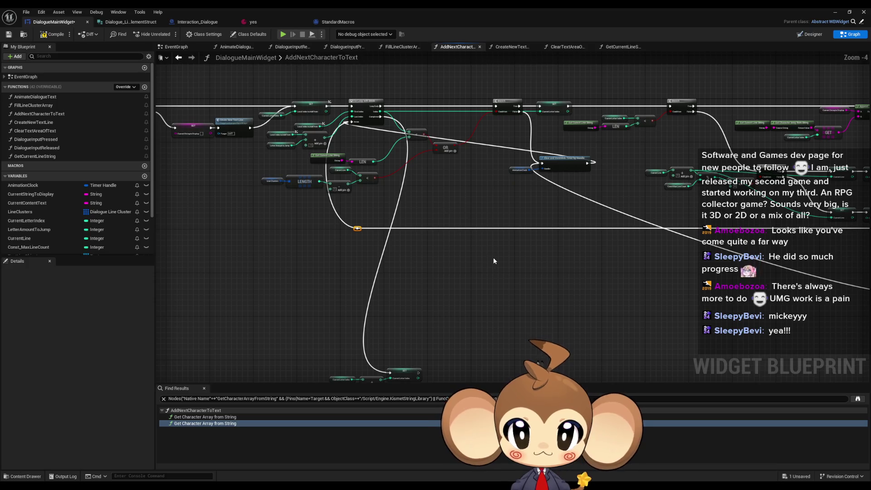
scroll(523, 212, up, 2)
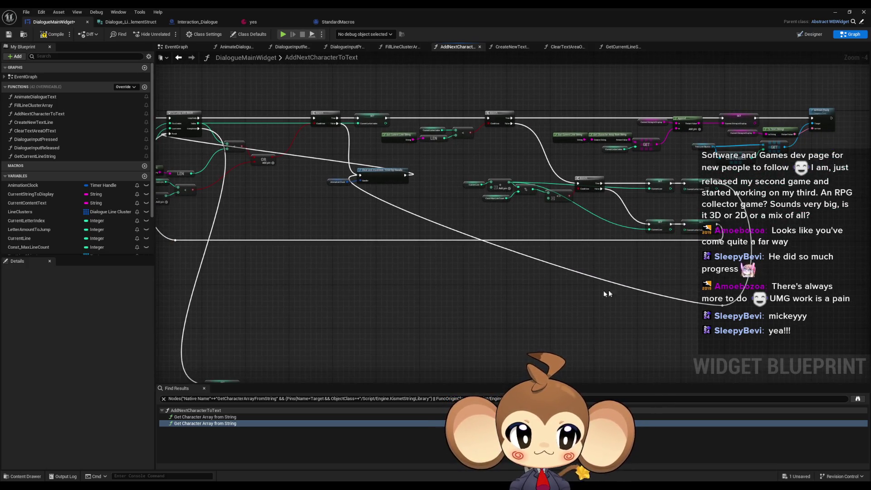
drag(292, 141, 252, 192)
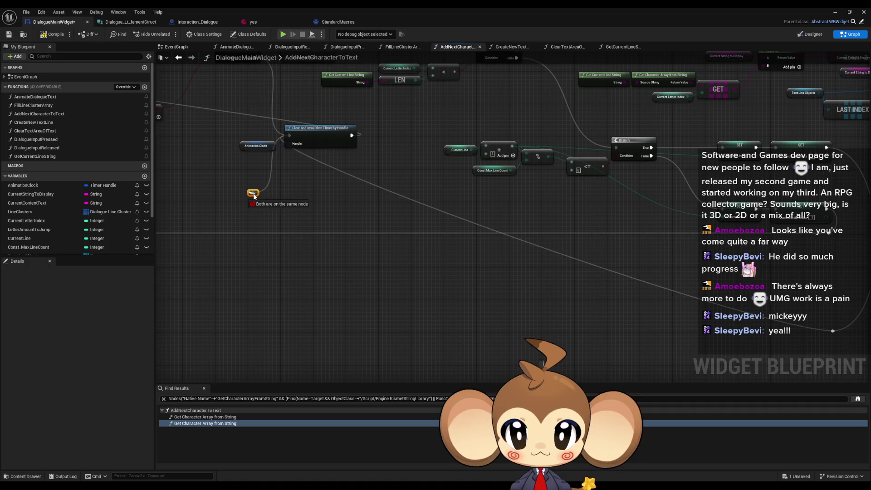
key(ctrl+z)
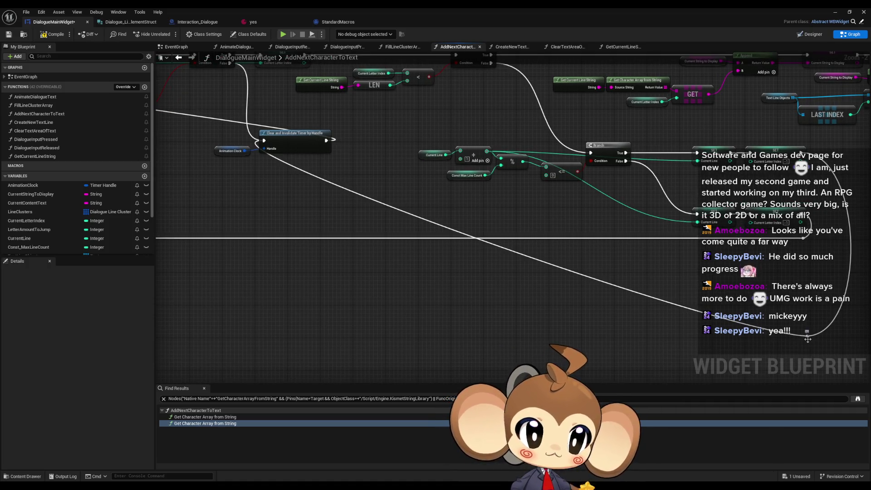
mouse_move(804, 338)
mouse_down()
mouse_move(337, 309)
mouse_move(223, 324)
mouse_up()
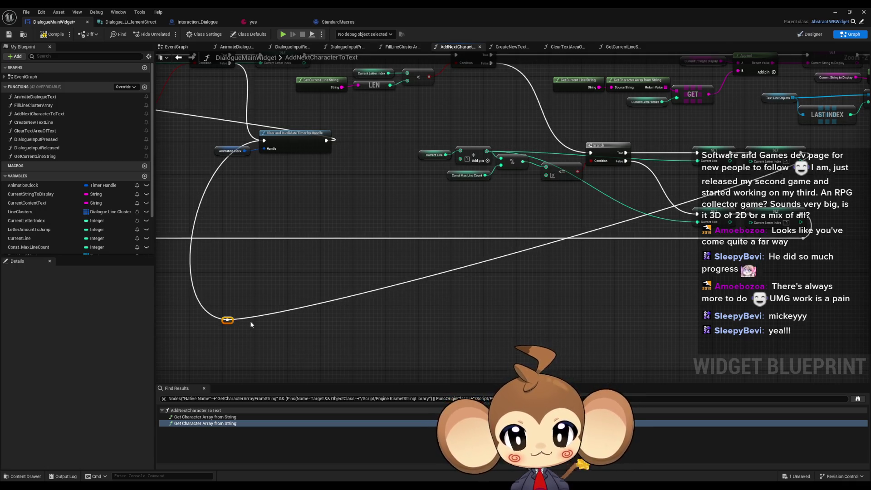
Add another knot and straighten the execution wire into a flat run along the bottom.
double_click(443, 273)
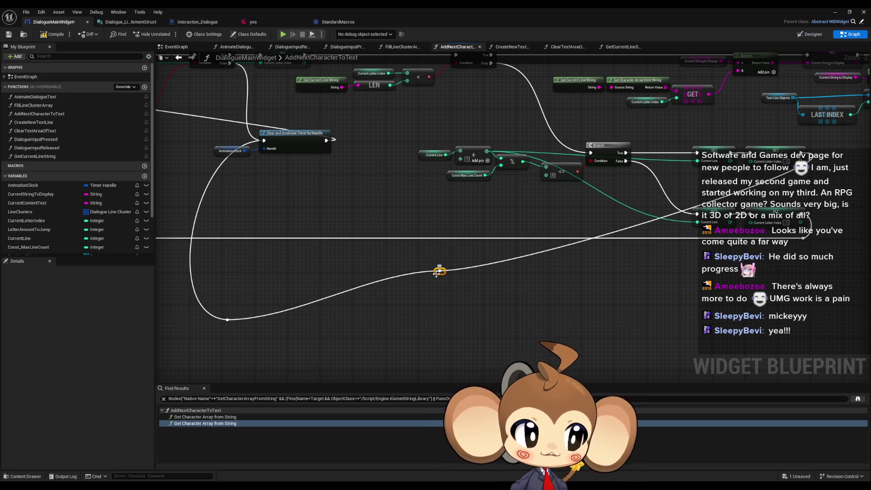
mouse_move(436, 273)
mouse_down()
mouse_move(804, 335)
mouse_move(804, 264)
mouse_up()
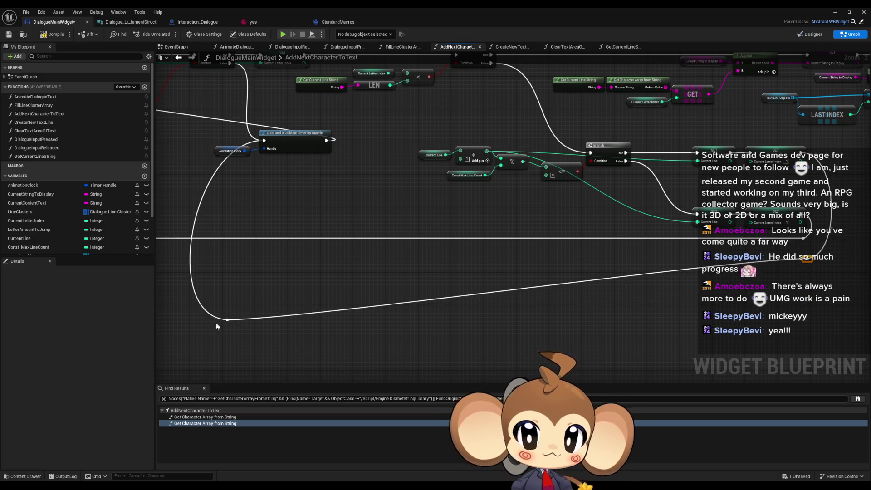
drag(226, 323, 271, 258)
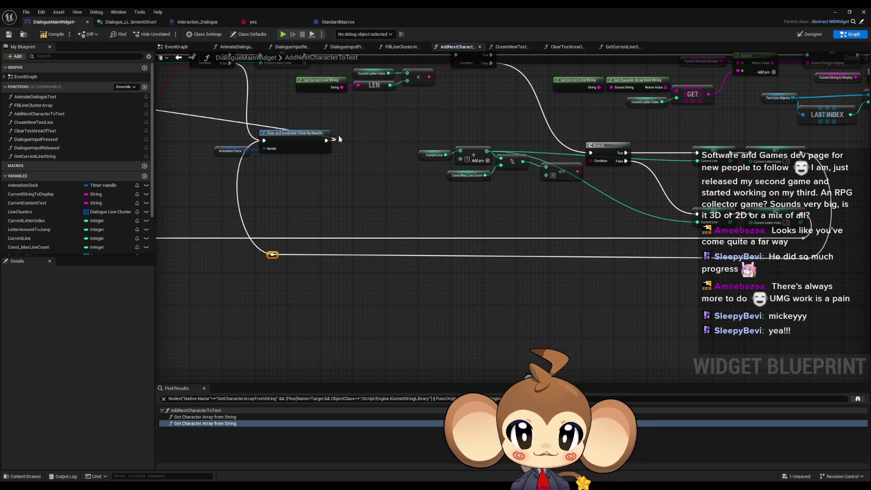
scroll(392, 226, down, 1)
drag(392, 226, 429, 287)
scroll(355, 312, up, 4)
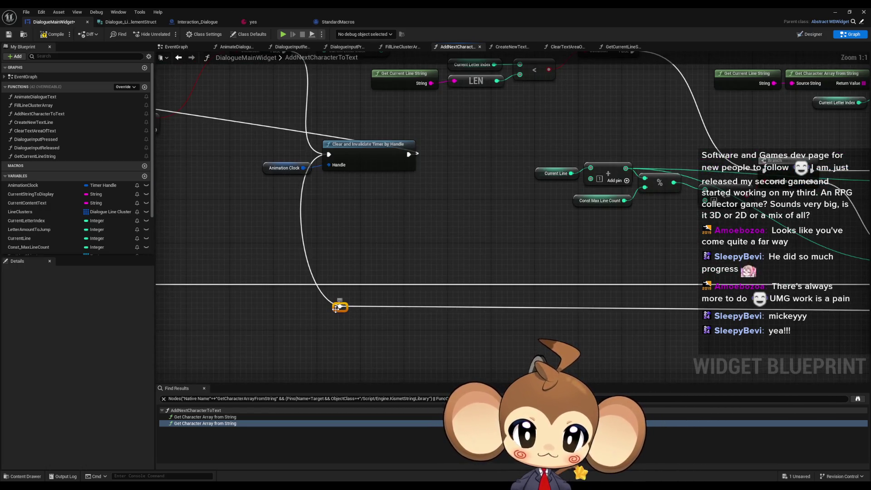
scroll(338, 313, down, 4)
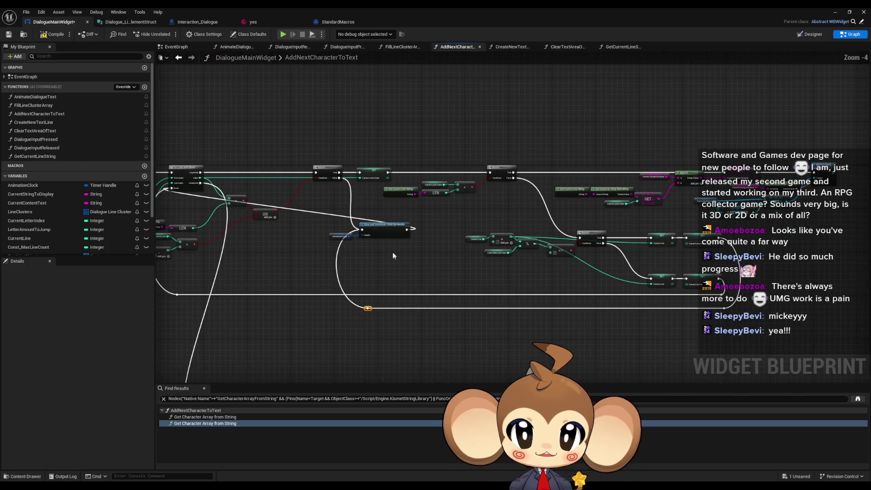
scroll(388, 256, up, 2)
Add two reroute knots near the For Loop, routing the wire below the OR node and less-than check.
mouse_move(438, 224)
mouse_down()
mouse_move(624, 215)
mouse_move(640, 225)
mouse_up()
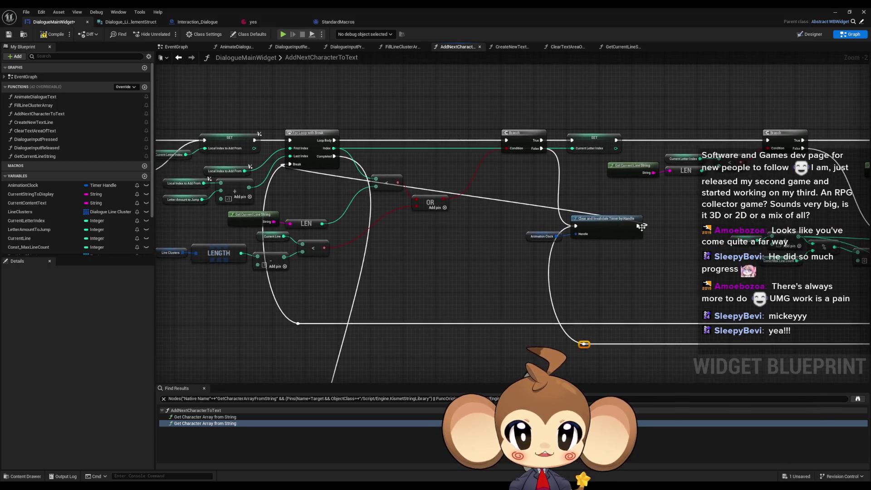
double_click(494, 197)
mouse_move(491, 200)
mouse_down()
mouse_move(585, 290)
mouse_move(637, 278)
mouse_move(637, 265)
mouse_up()
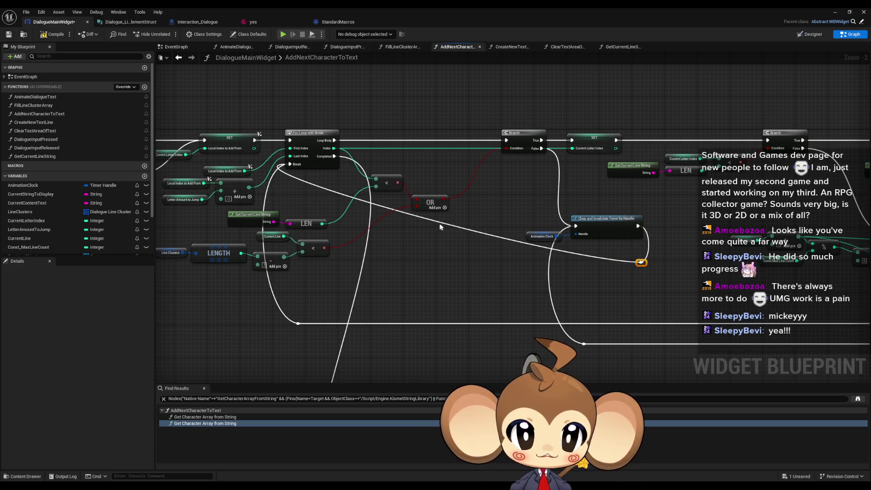
double_click(437, 218)
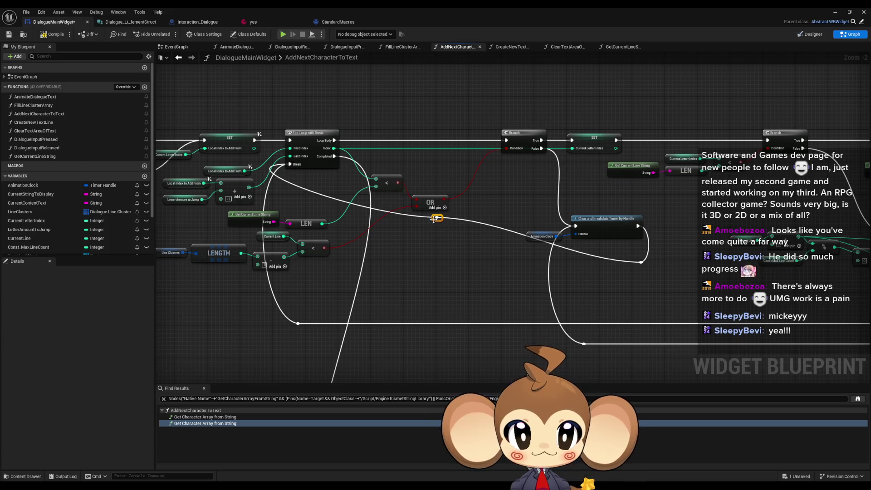
mouse_move(434, 219)
mouse_down()
mouse_move(316, 219)
mouse_move(320, 265)
mouse_up()
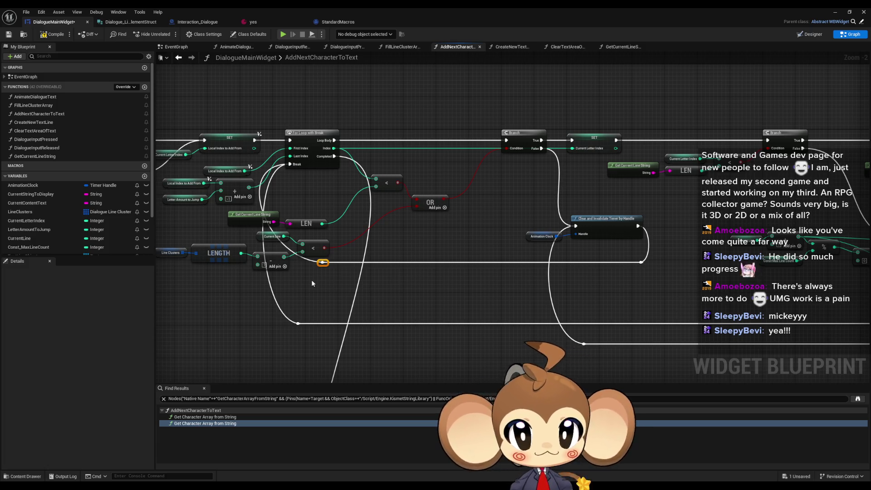
scroll(313, 282, up, 2)
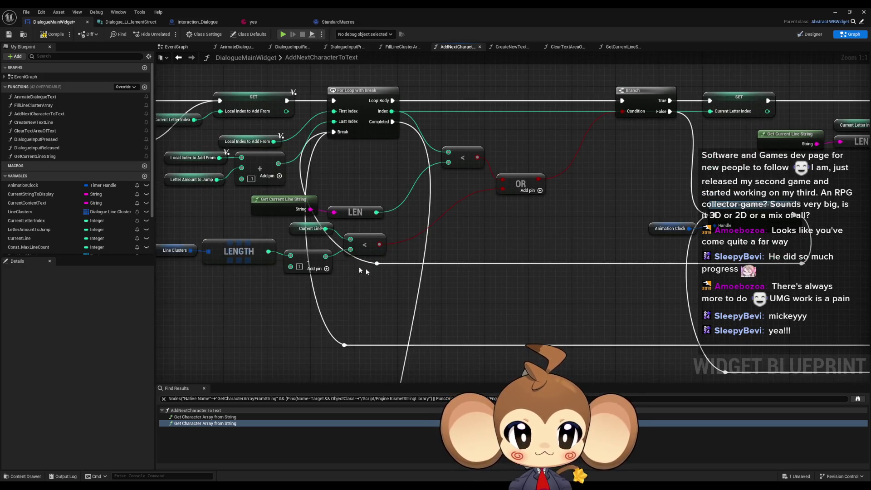
drag(374, 266, 342, 266)
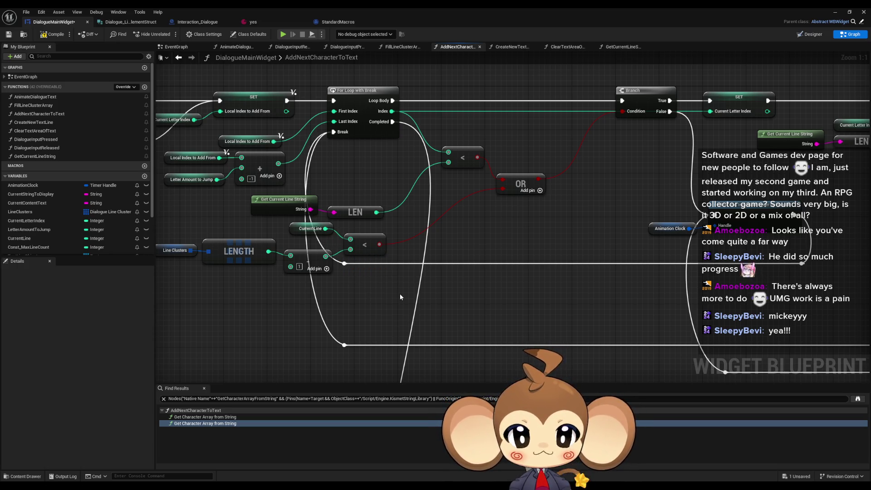
scroll(399, 293, down, 3)
scroll(511, 266, down, 2)
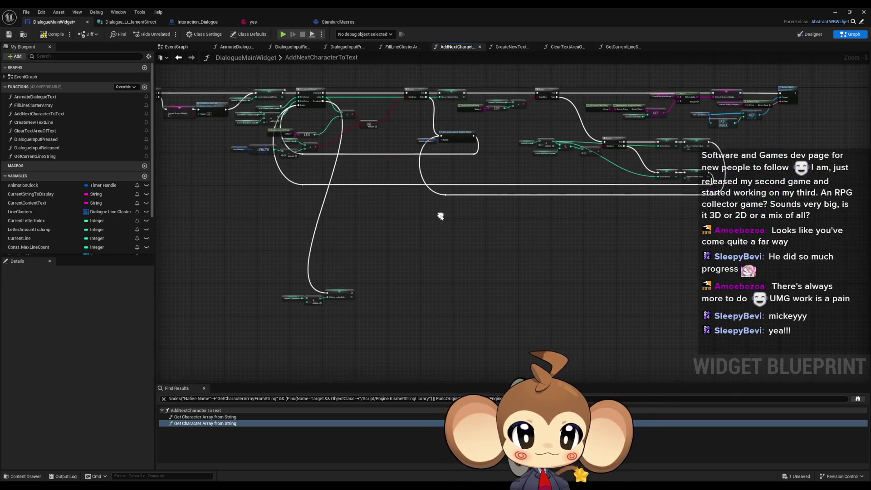
Move the SET Current Letter Index and Add nodes to the lower right, then pan back to the Branch and LENGTH nodes.
drag(268, 253, 379, 306)
scroll(372, 208, up, 2)
mouse_move(366, 224)
mouse_down()
mouse_move(414, 142)
mouse_move(399, 337)
mouse_move(376, 331)
mouse_move(436, 363)
mouse_move(498, 380)
mouse_up()
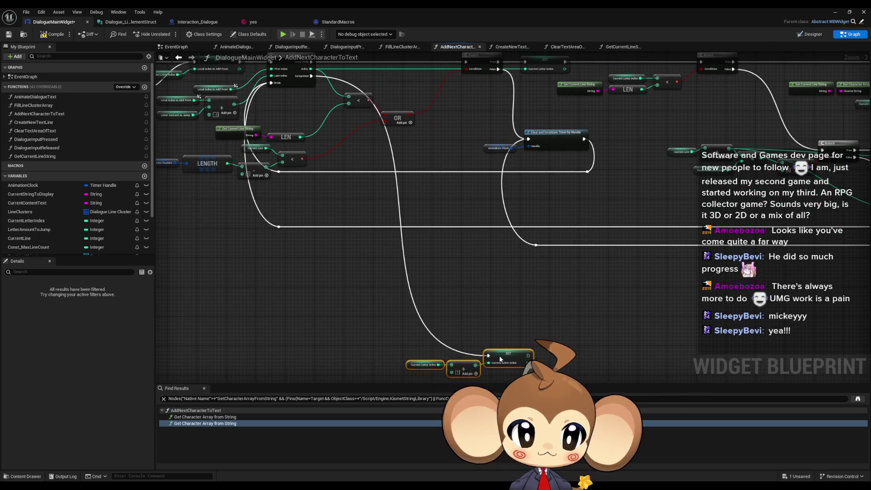
scroll(581, 300, down, 2)
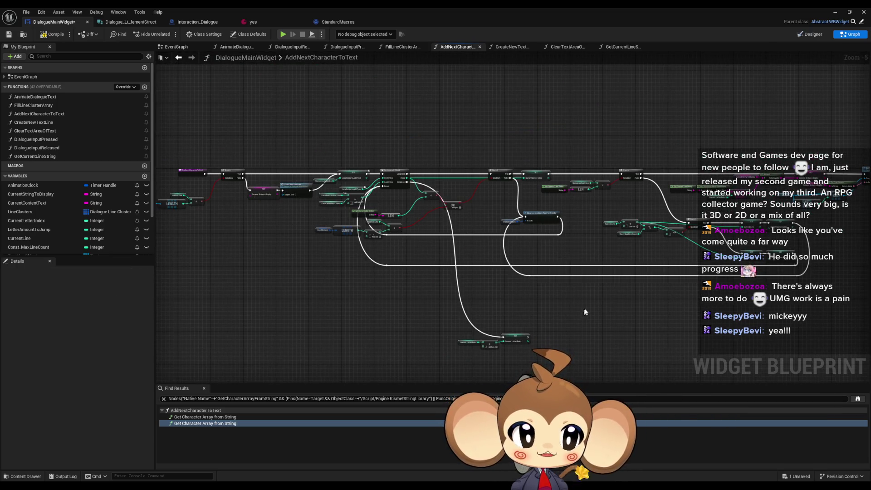
drag(585, 309, 483, 307)
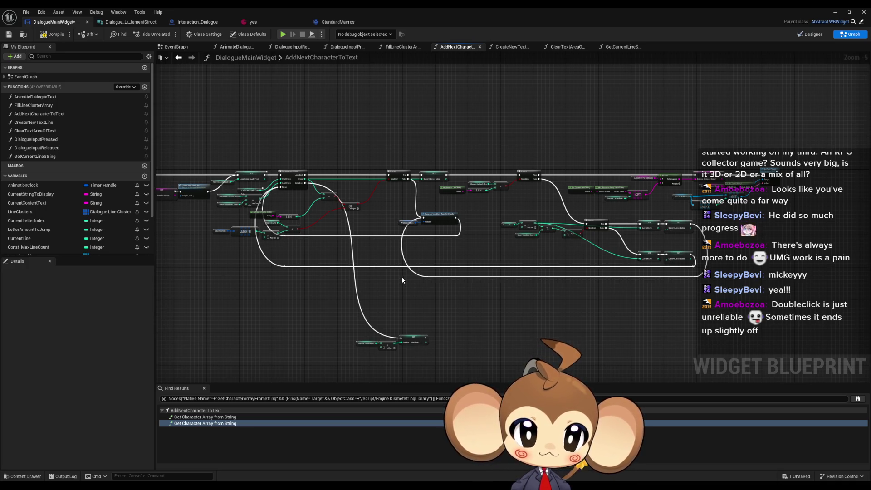
scroll(402, 279, up, 1)
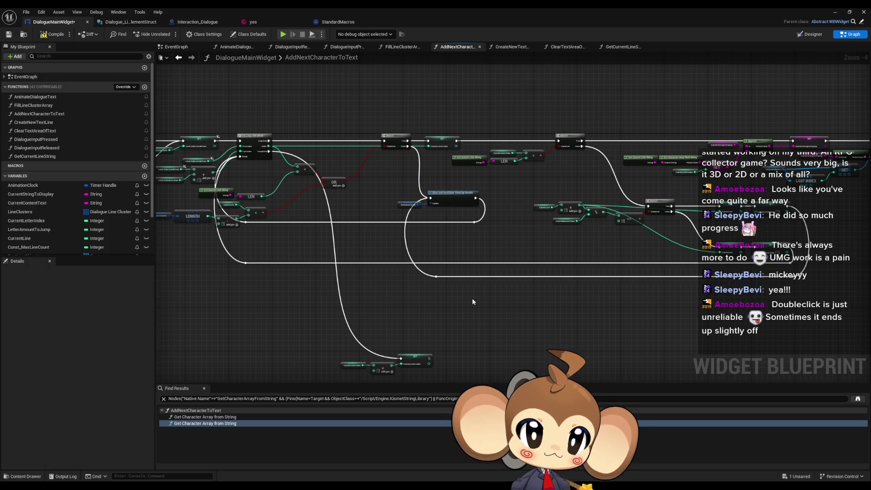
scroll(336, 269, up, 4)
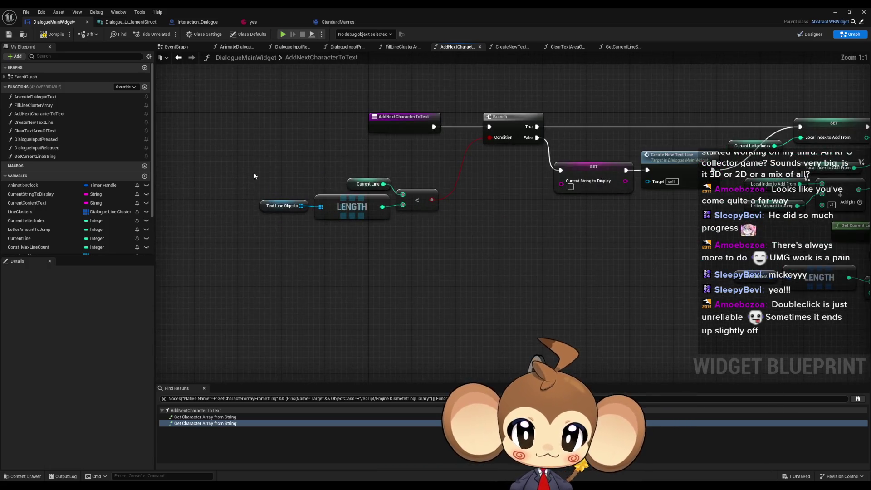
Move the Text Line Objects LENGTH, Current Line and < comparison nodes up beside the Branch.
mouse_move(254, 175)
mouse_down()
mouse_move(429, 219)
mouse_move(421, 166)
mouse_up()
click(443, 220)
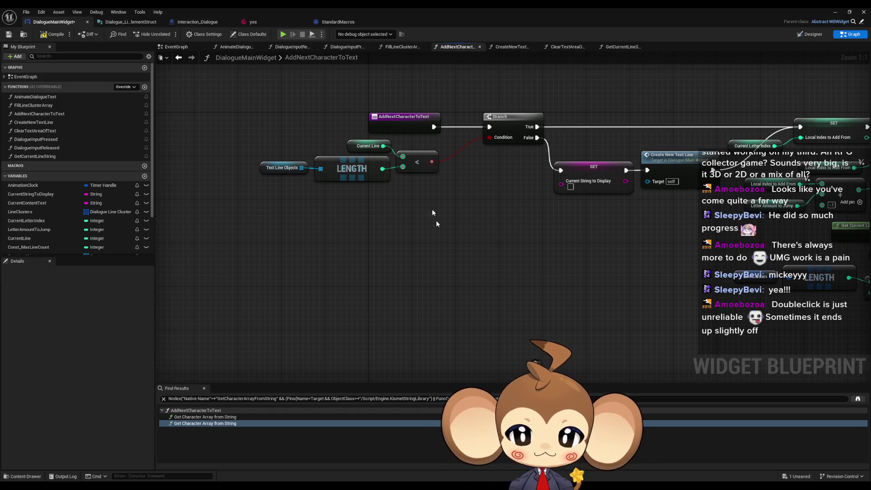
scroll(555, 268, down, 1)
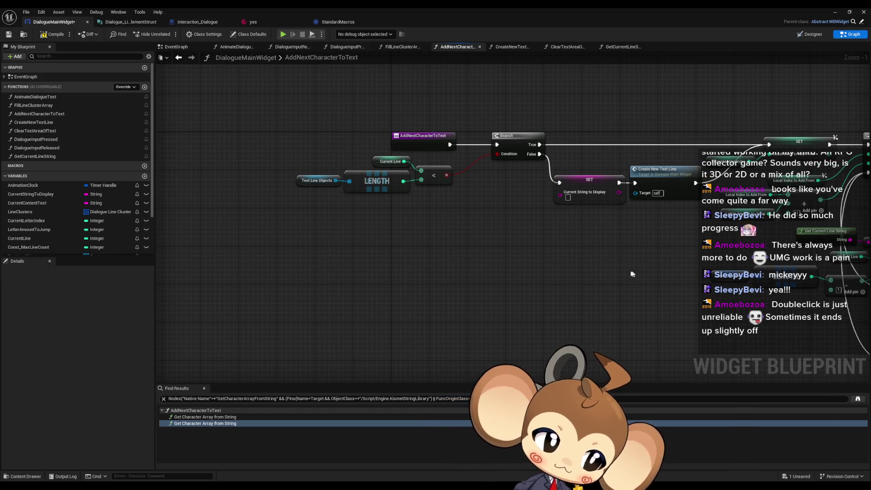
scroll(555, 293, down, 1)
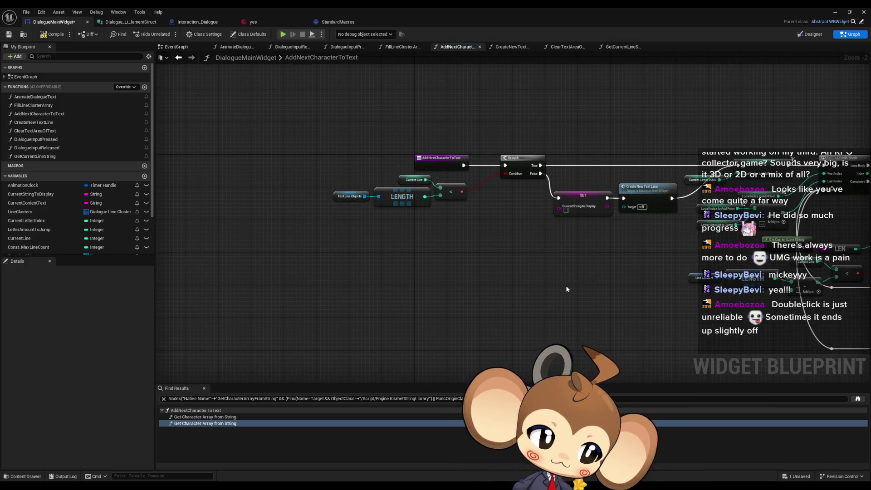
scroll(557, 275, down, 1)
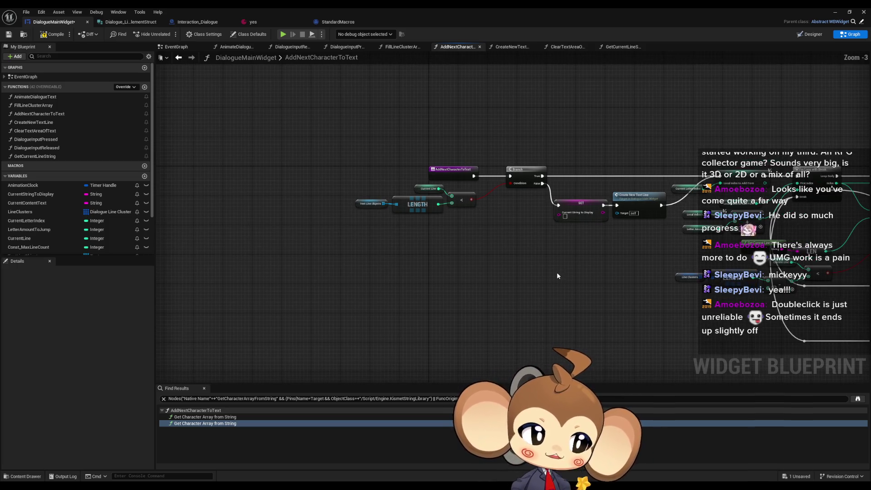
scroll(622, 286, down, 2)
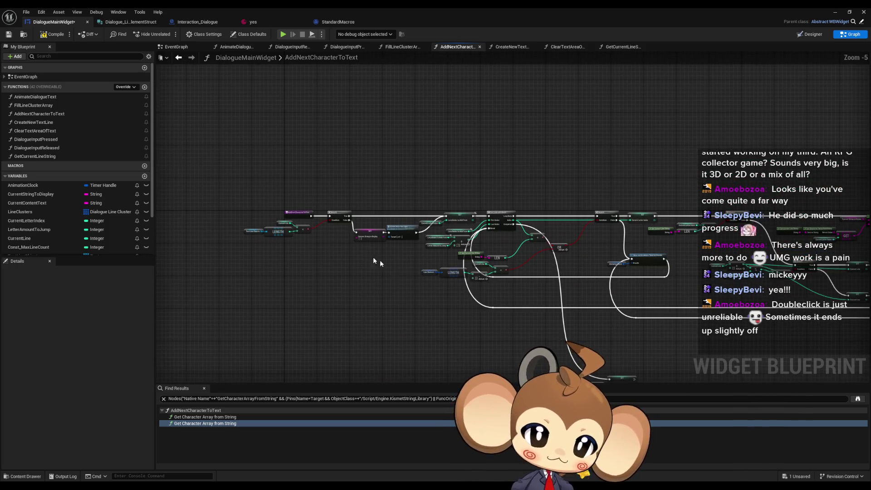
scroll(373, 257, up, 5)
scroll(434, 228, down, 4)
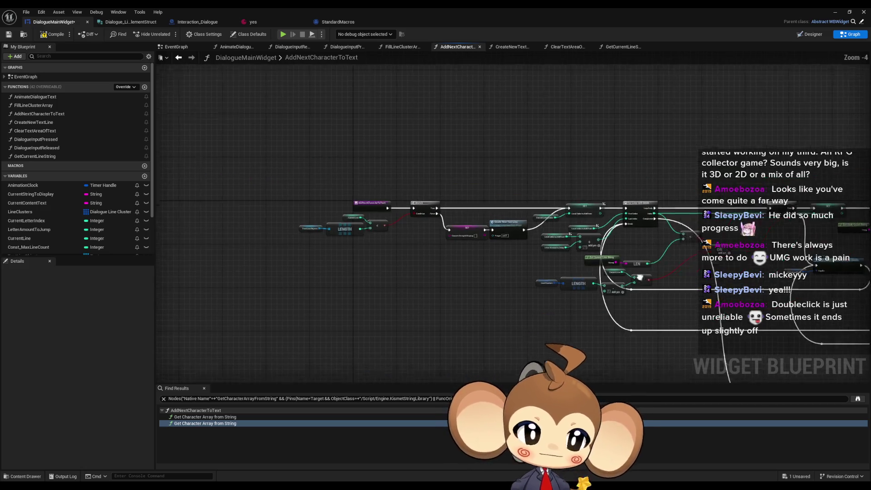
Shift the Current String to Display node left along the Branch False path.
mouse_move(428, 265)
mouse_down()
mouse_move(331, 306)
mouse_move(429, 253)
mouse_up()
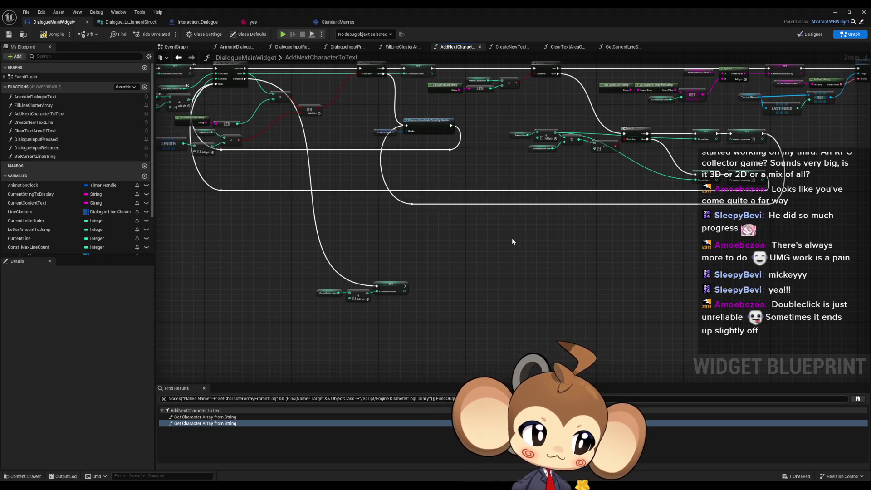
drag(510, 241, 486, 249)
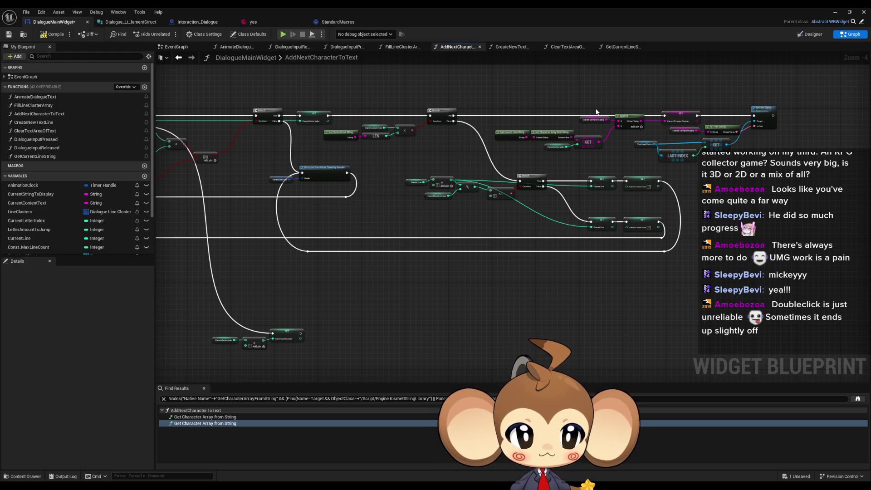
scroll(597, 111, up, 4)
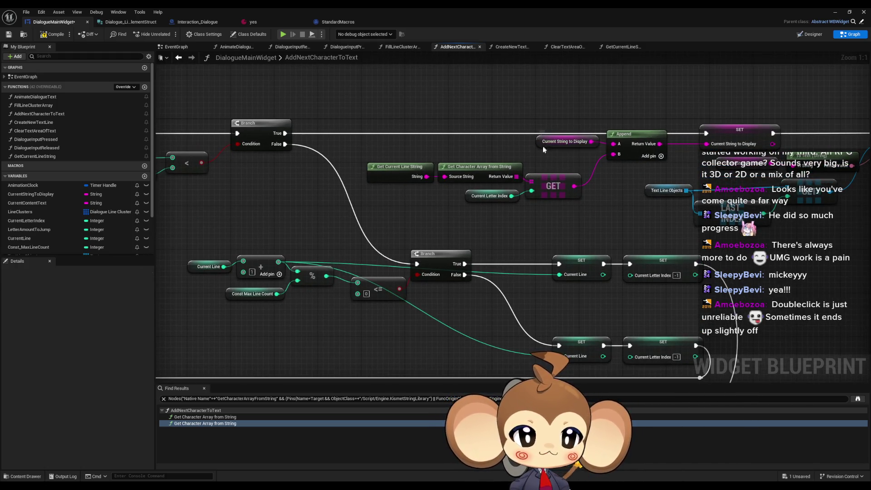
drag(546, 151, 527, 154)
click(596, 188)
Open the CreateNewTextLine function from its node after the SET node.
scroll(595, 203, down, 3)
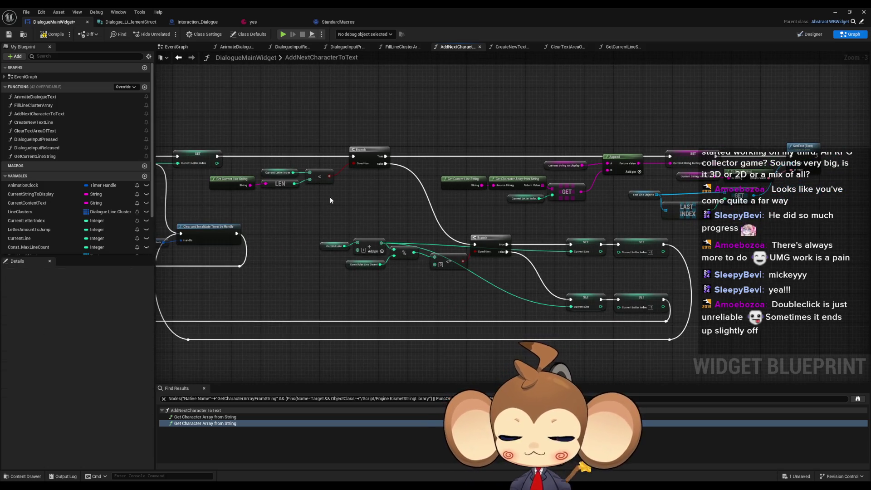
scroll(392, 211, down, 2)
mouse_move(332, 214)
mouse_down()
mouse_move(363, 195)
mouse_move(555, 193)
mouse_up()
scroll(158, 150, up, 3)
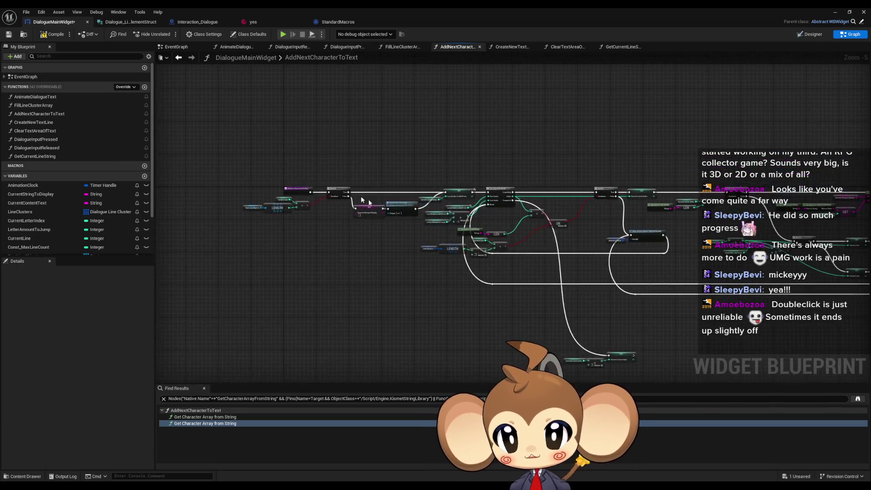
drag(304, 193, 400, 228)
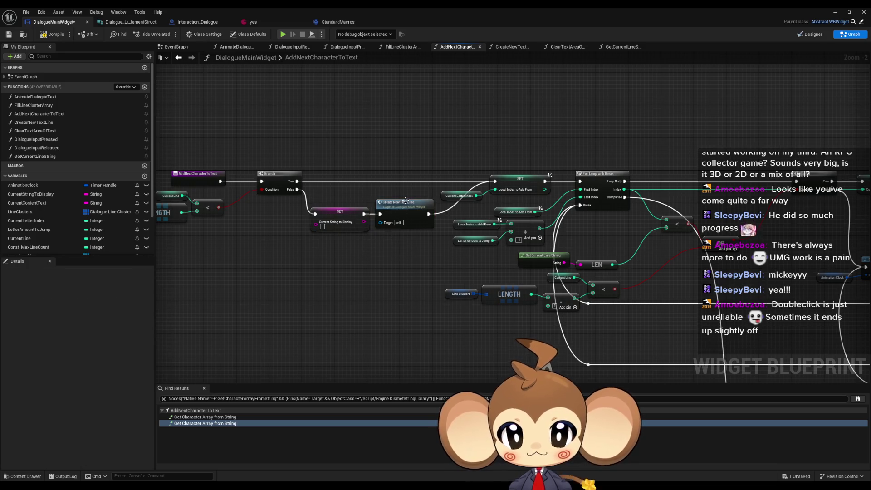
double_click(402, 225)
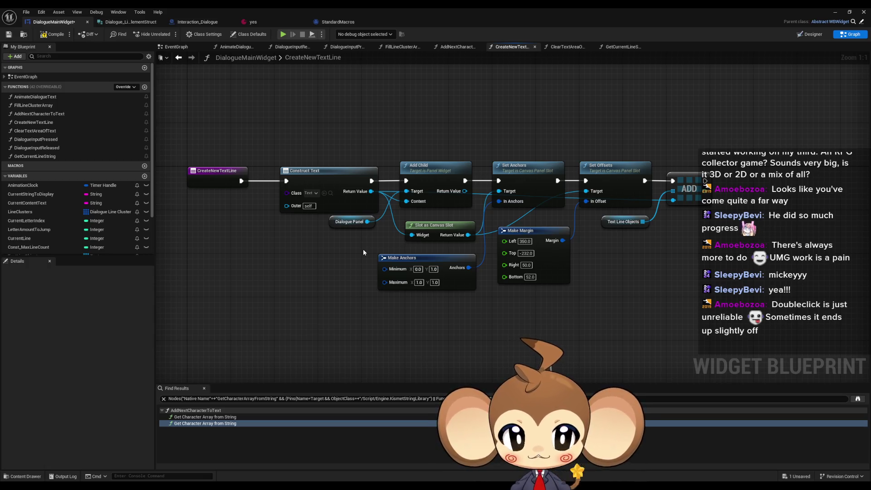
Scroll through the CreateNewTextLine graph, then go back to AddNextCharacterToText.
scroll(533, 279, down, 2)
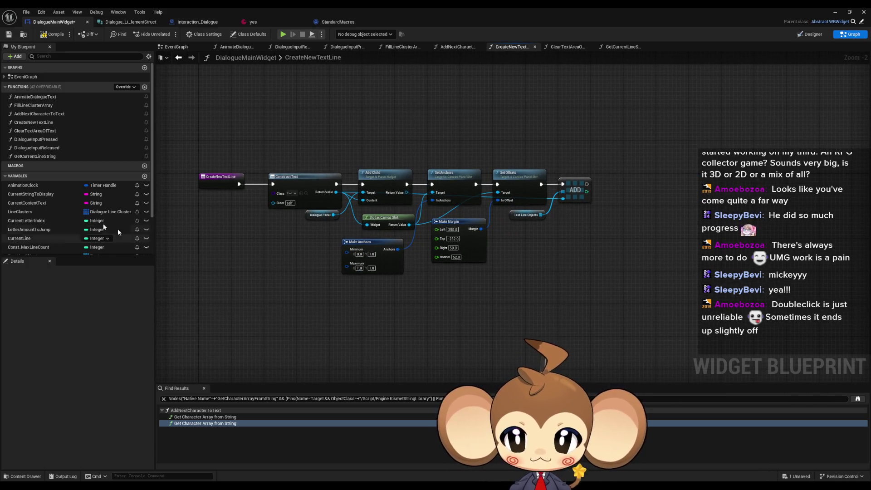
scroll(75, 212, down, 2)
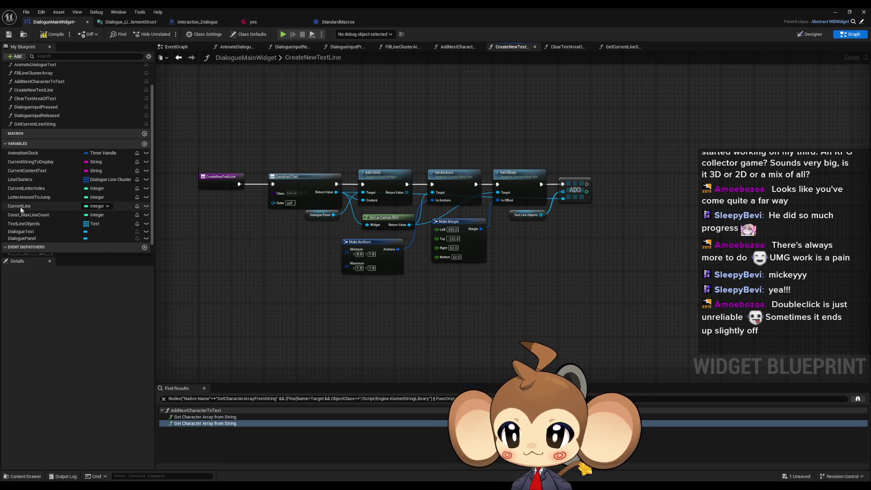
click(178, 57)
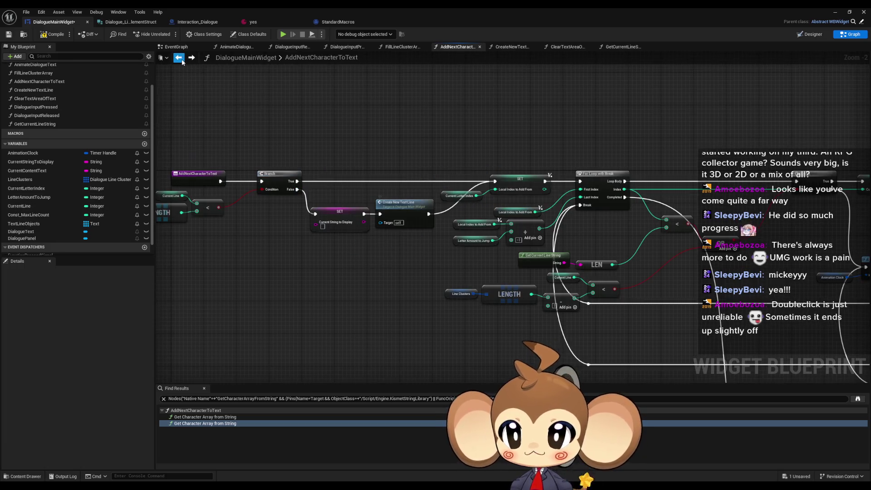
Find all references to CurrentLine and jump to its uses in AnimateDialogueText and AddNextCharacterToText.
mouse_move(308, 256)
mouse_down()
mouse_move(518, 254)
mouse_move(365, 236)
mouse_up()
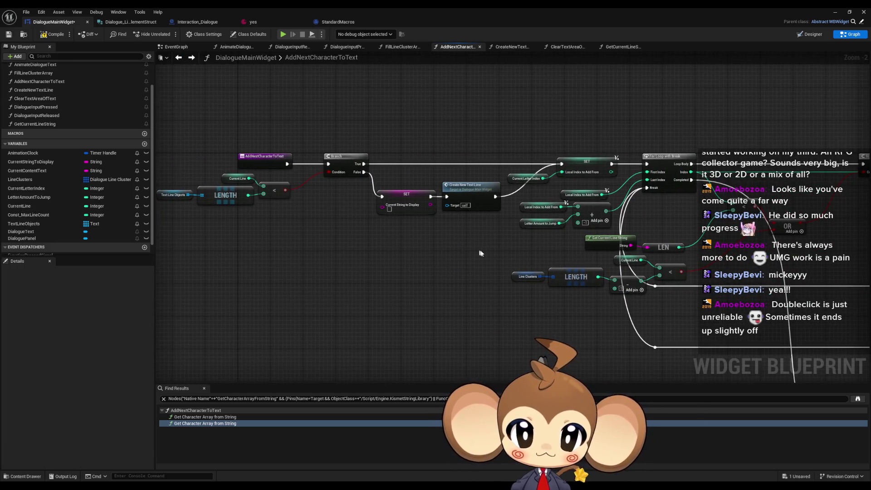
drag(481, 253, 369, 249)
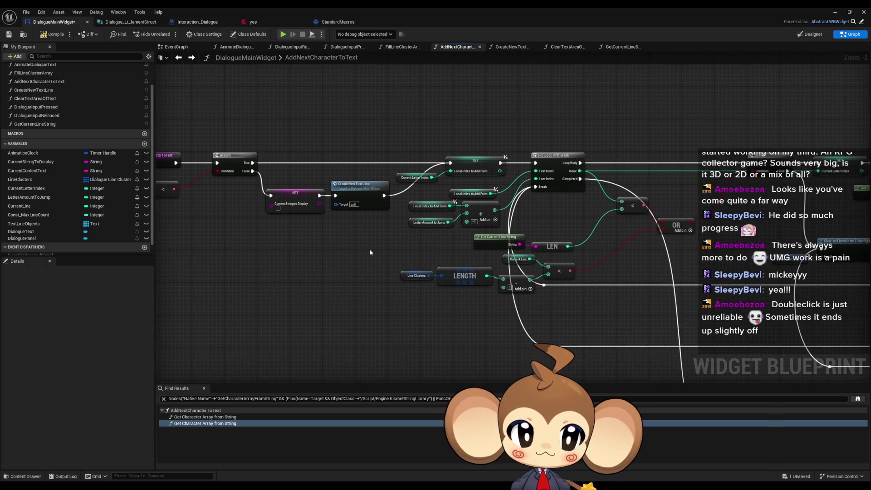
right_click(503, 260)
mouse_move(535, 327)
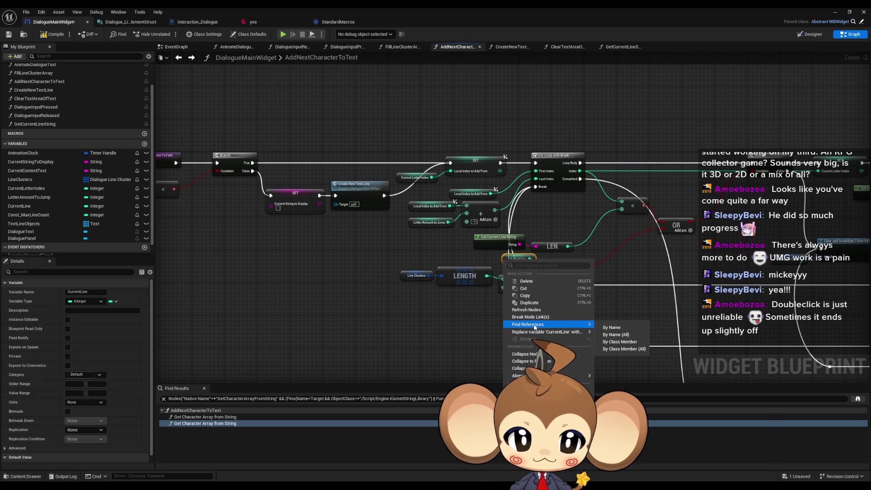
click(613, 341)
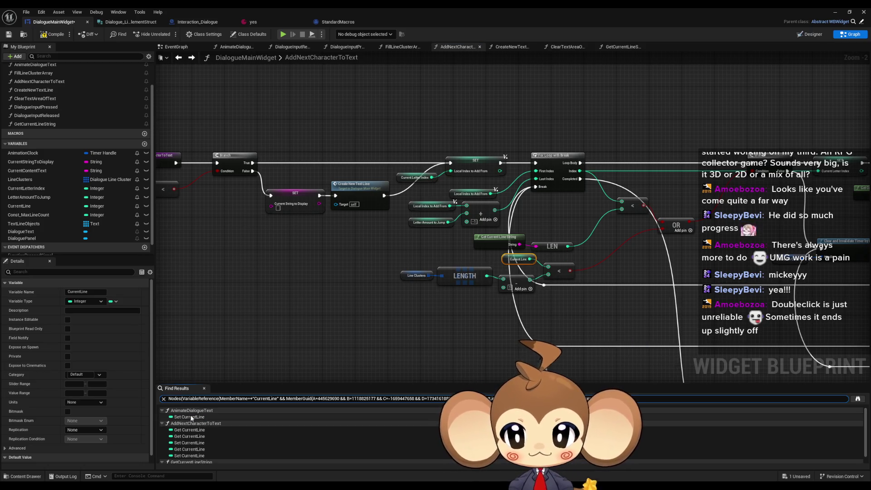
click(189, 416)
scroll(193, 431, down, 1)
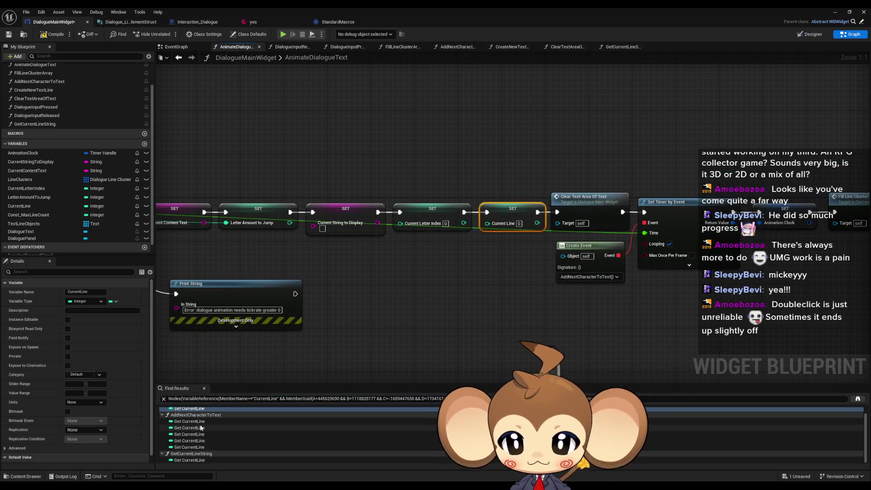
click(185, 440)
click(185, 436)
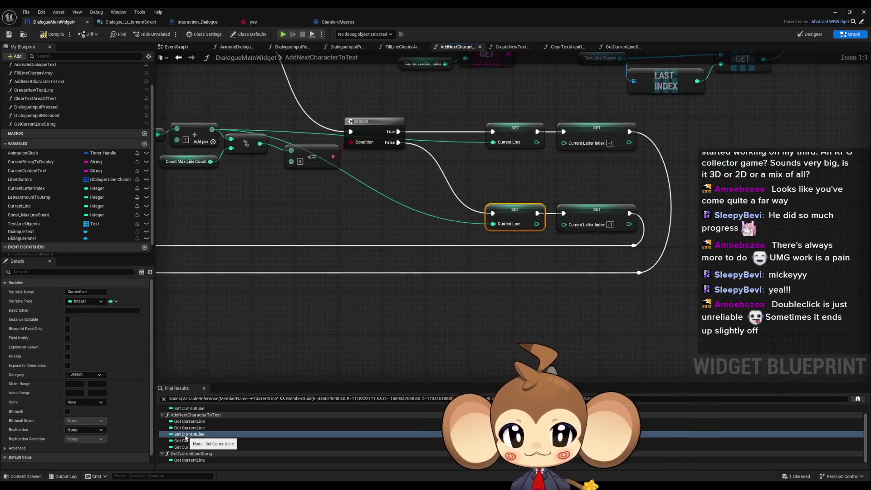
Locate the Create New Text Line node in AddNextCharacterToText and open its function graph.
scroll(403, 218, down, 3)
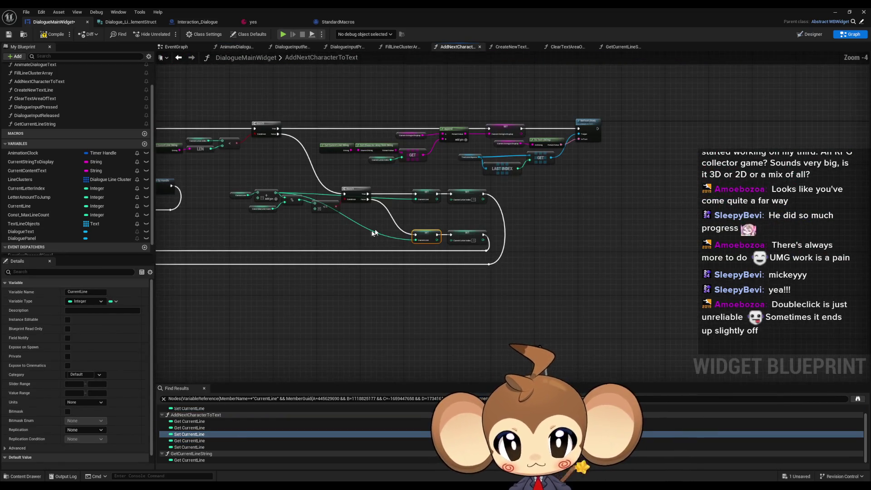
scroll(396, 250, down, 2)
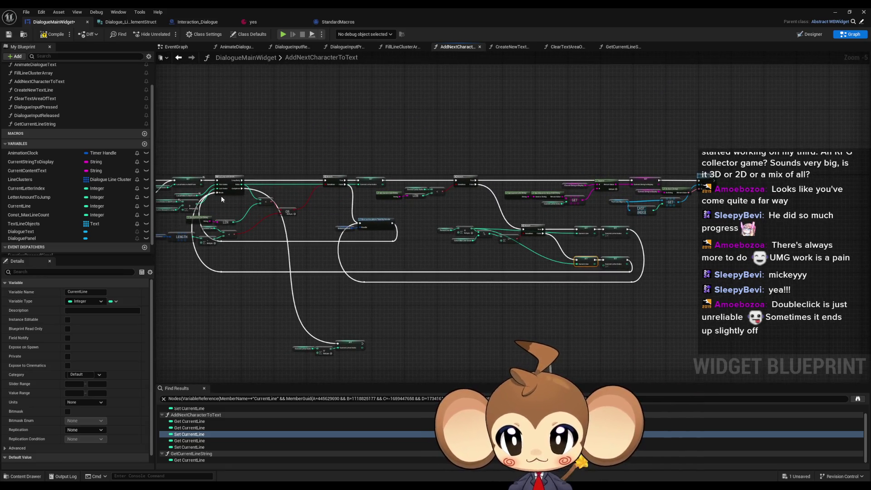
drag(221, 199, 274, 181)
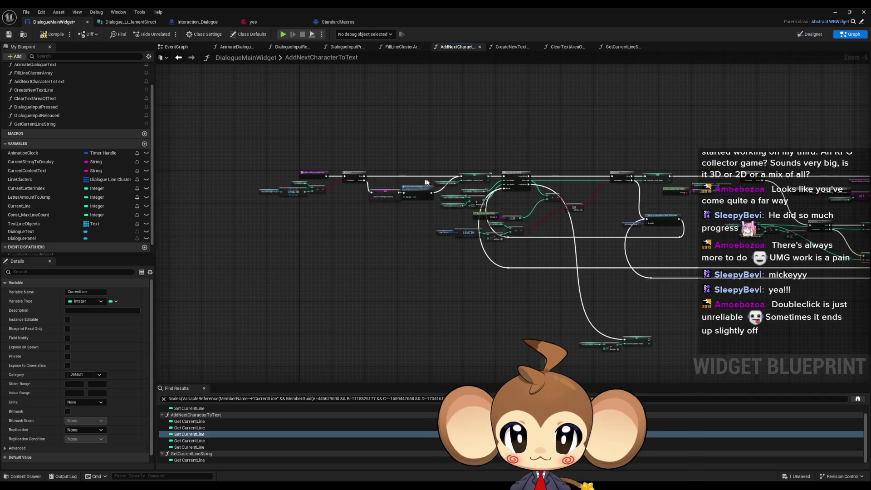
scroll(429, 178, up, 2)
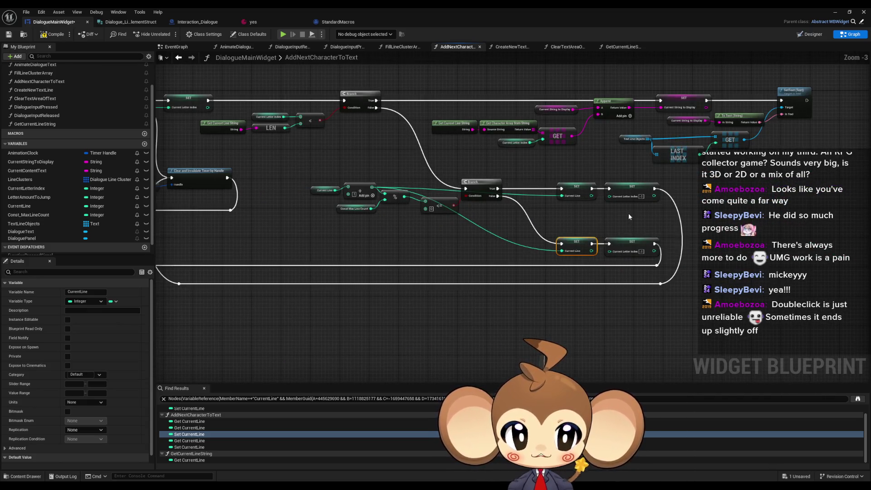
scroll(635, 213, down, 3)
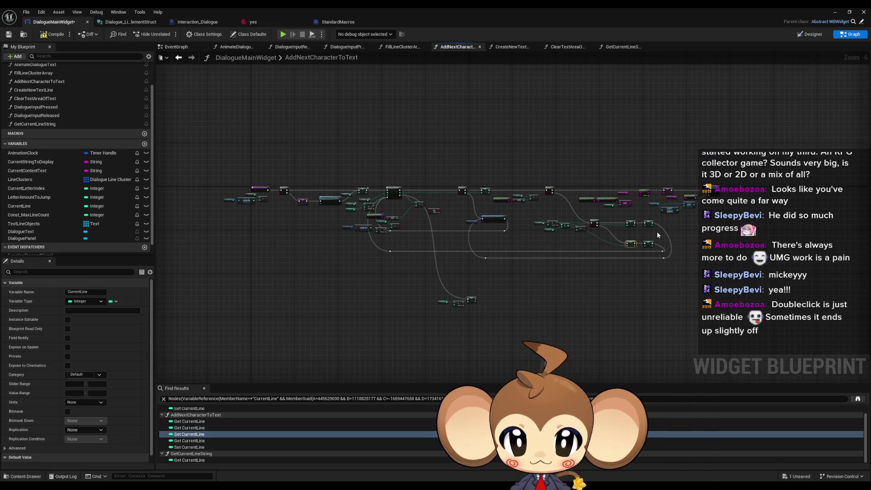
scroll(423, 250, up, 5)
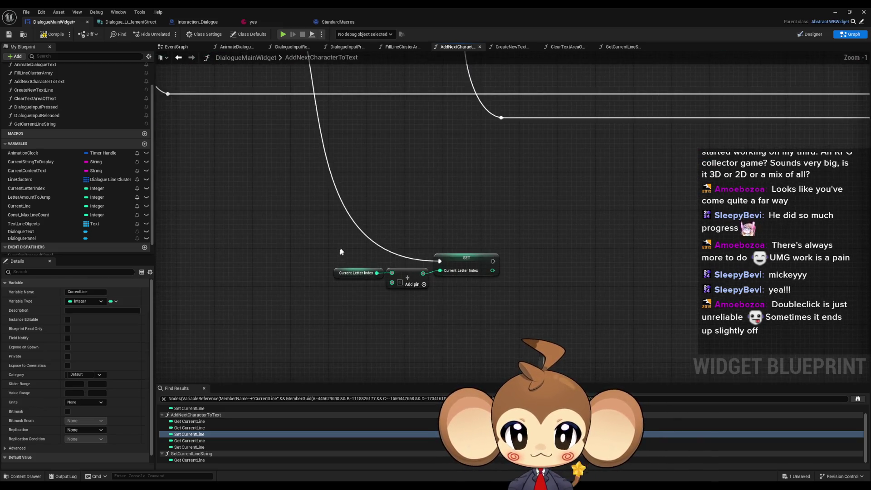
scroll(444, 271, down, 5)
scroll(363, 235, up, 2)
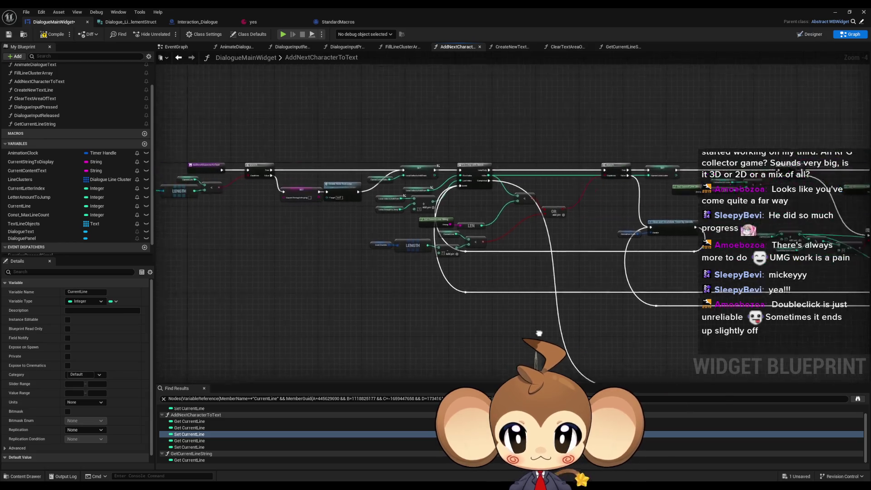
scroll(371, 315, up, 1)
scroll(356, 271, up, 1)
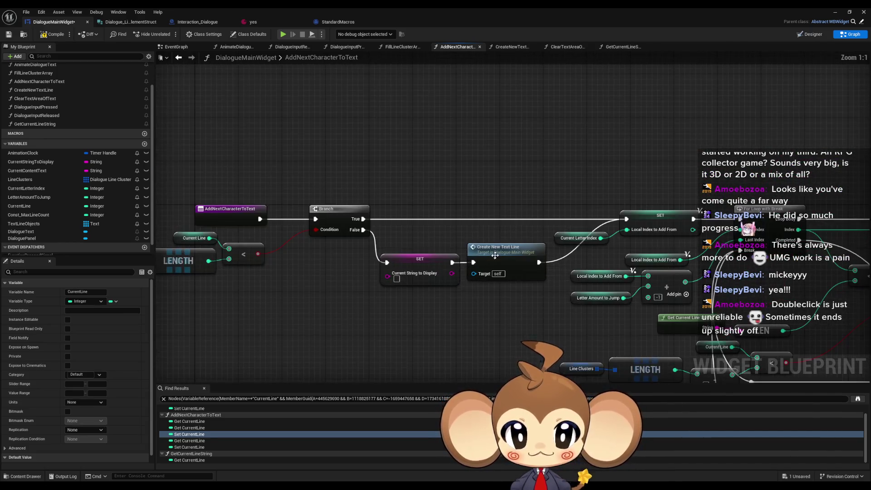
double_click(495, 255)
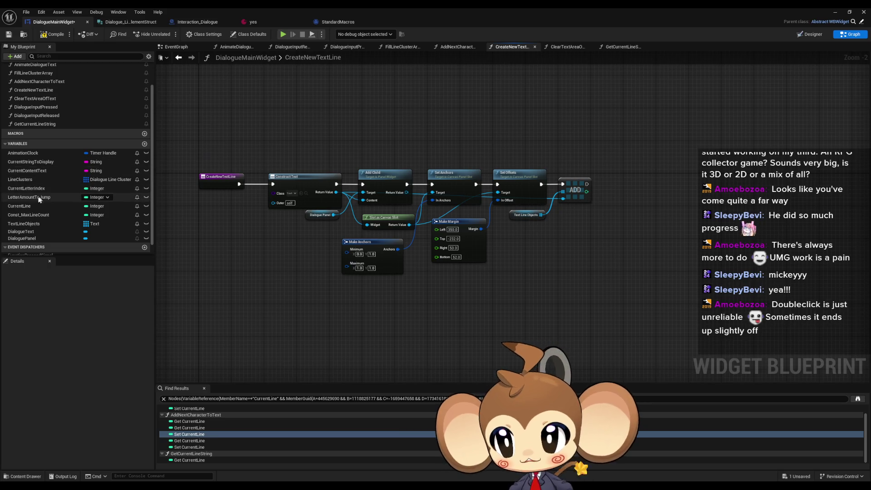
Drop a CurrentLine getter into CreateNewTextLine and position it below Make Anchors.
drag(19, 206, 398, 301)
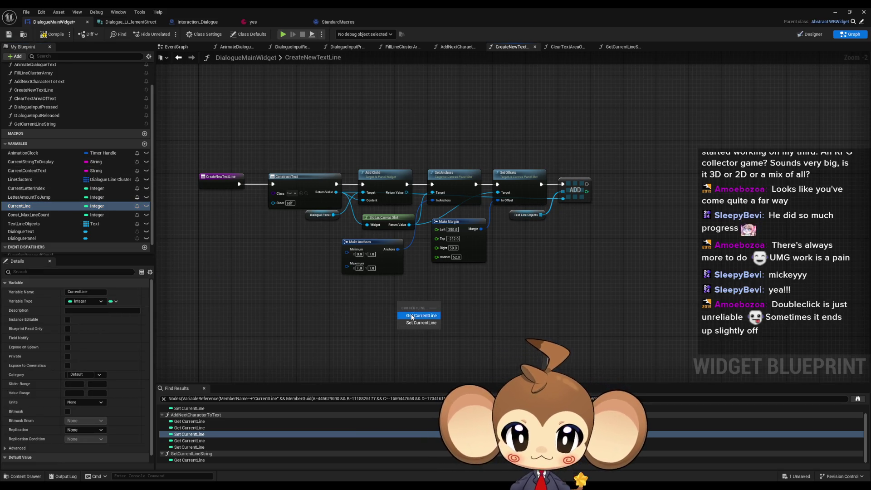
click(410, 313)
scroll(436, 299, up, 2)
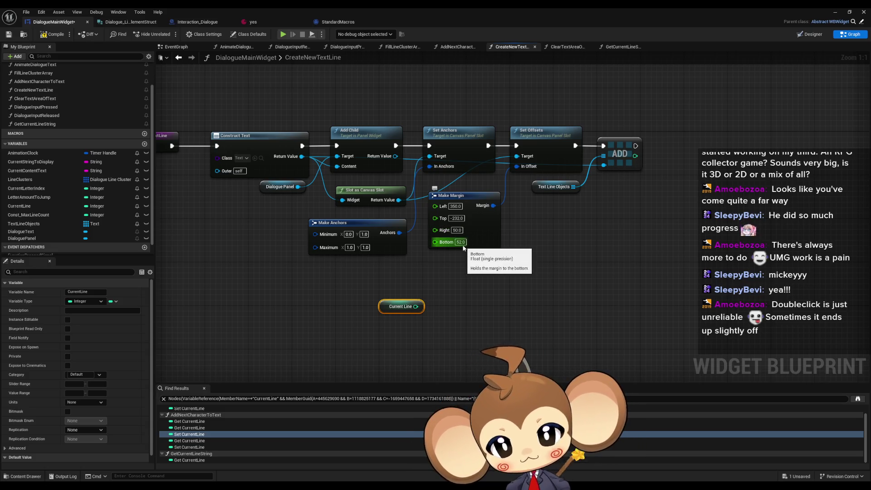
drag(380, 307, 331, 296)
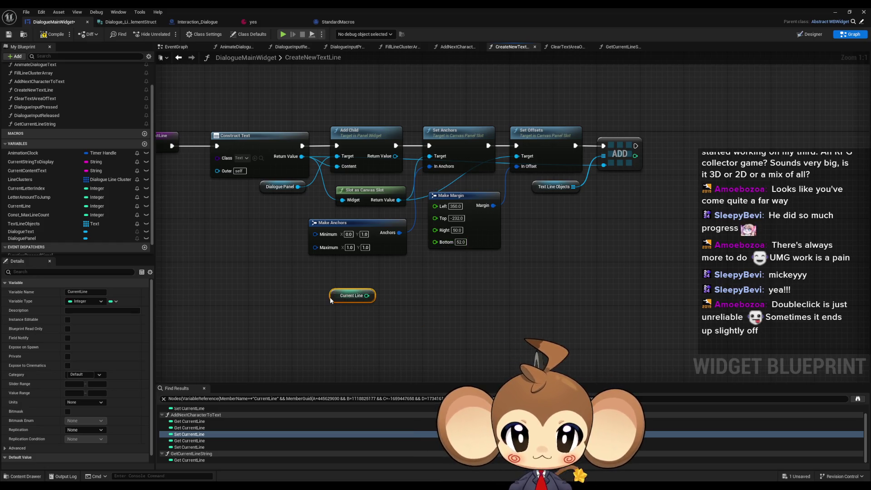
click(445, 280)
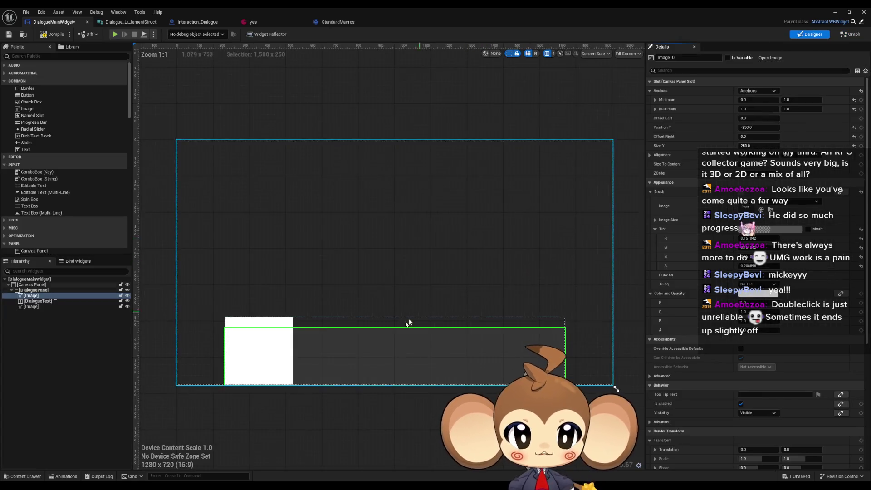
click(39, 302)
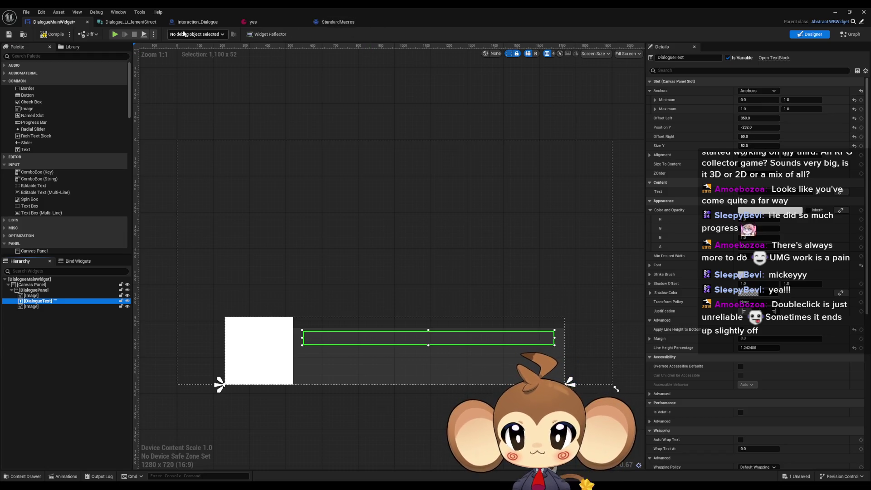
click(845, 36)
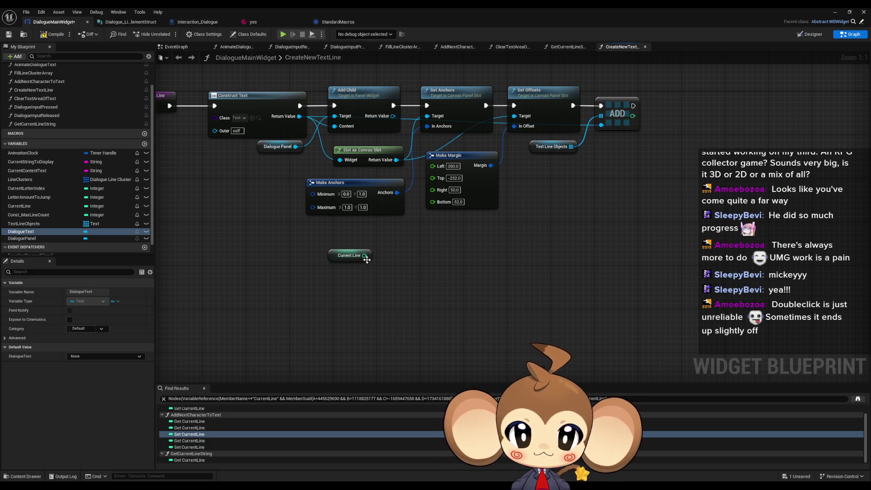
Add a Make Literal Float node with value 50.0.
mouse_move(358, 255)
mouse_down()
mouse_move(339, 282)
mouse_move(299, 299)
mouse_up()
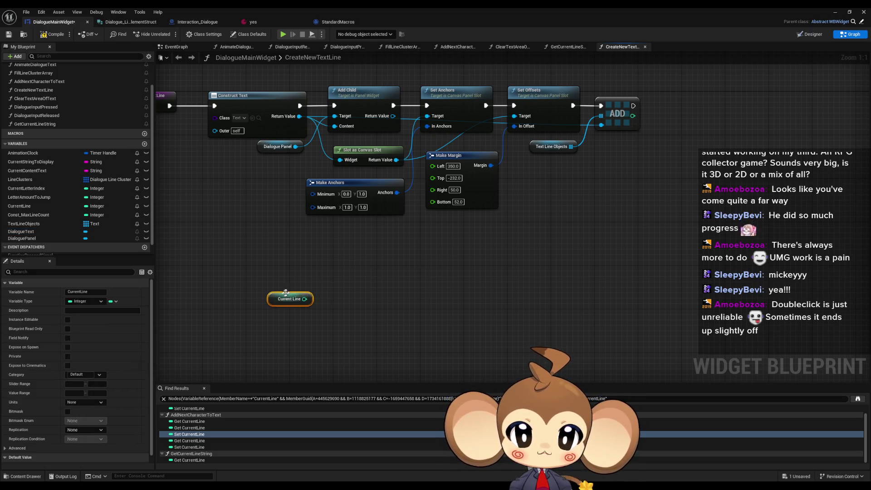
click(382, 268)
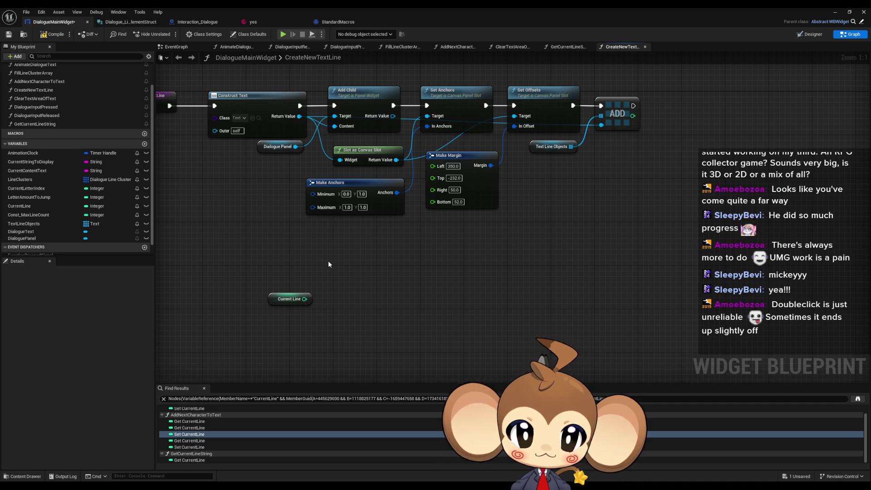
right_click(307, 277)
text(liter float)
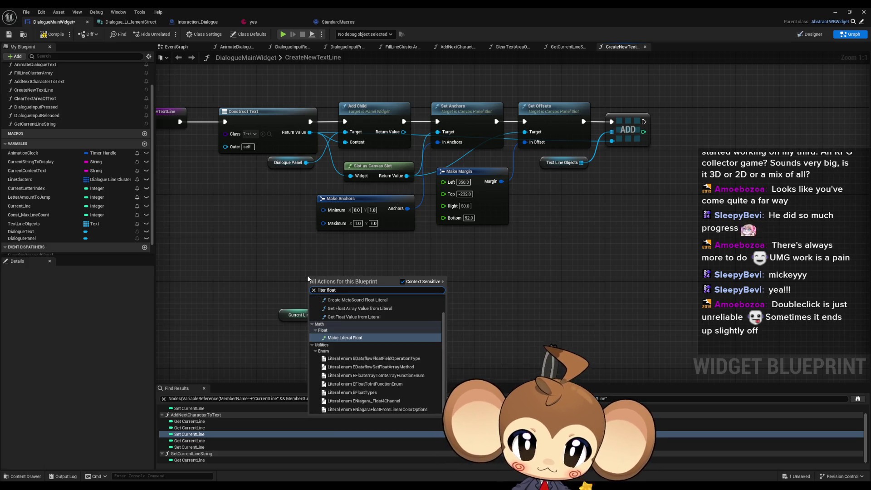
key(Return)
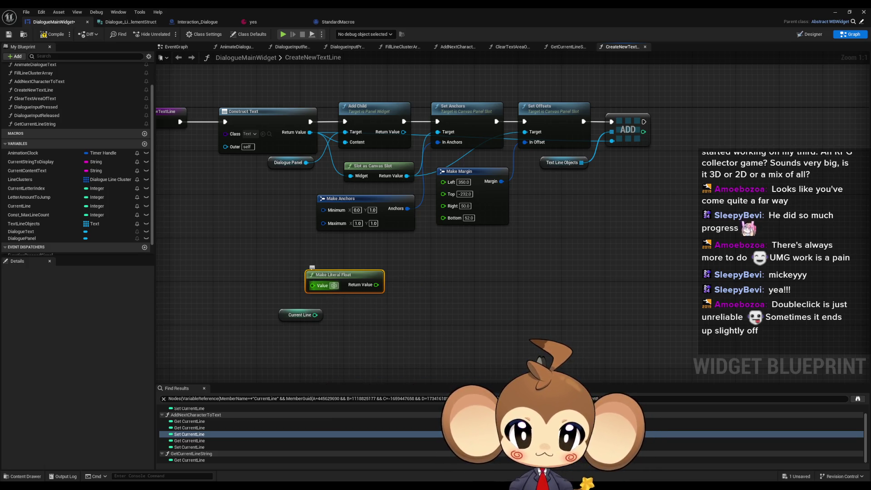
text(50.0)
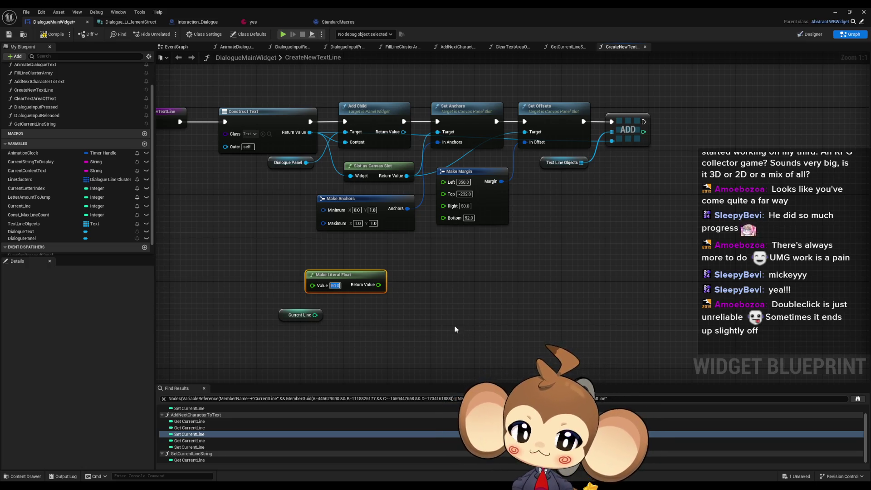
Wire the 50.0 literal into a math node and Current Line into a multiply node.
drag(278, 313, 309, 341)
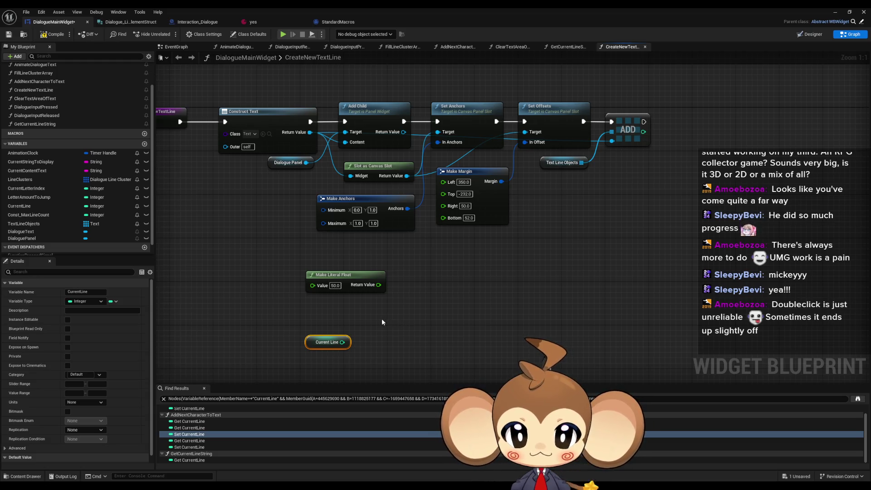
drag(329, 342, 340, 342)
drag(378, 284, 412, 288)
text(*)
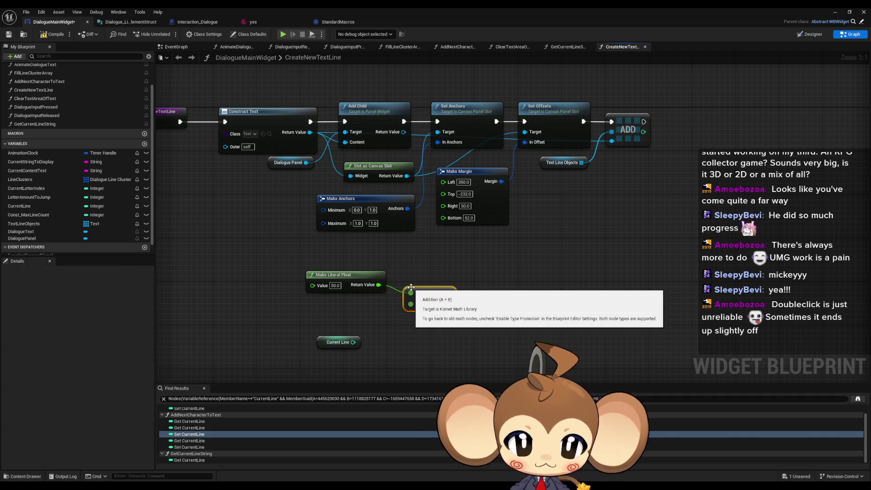
key(Return)
drag(335, 347, 308, 346)
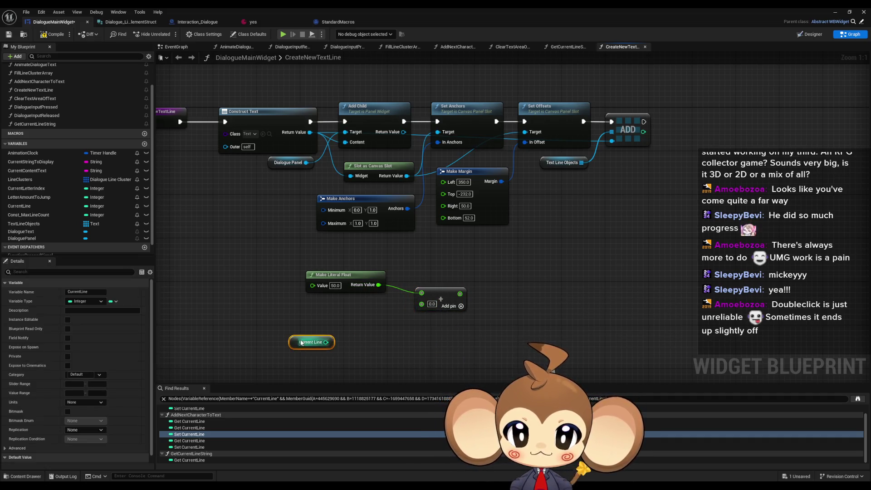
drag(325, 308, 350, 313)
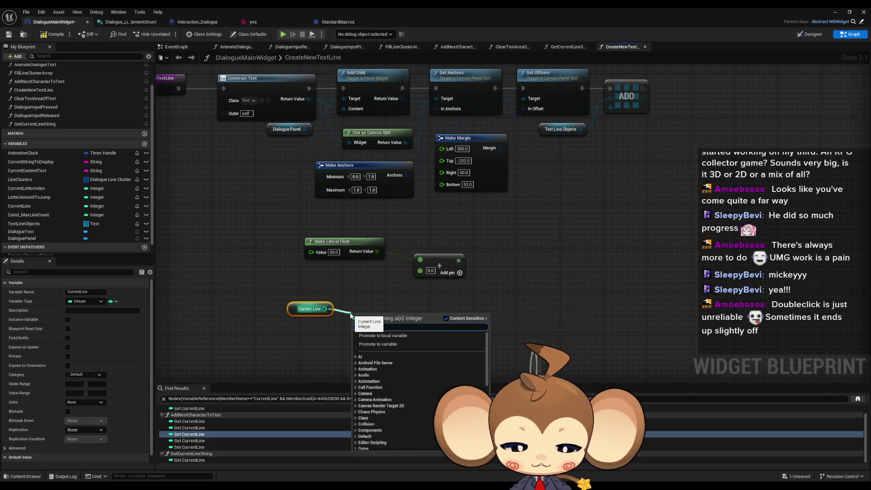
text(*)
key(Return)
Copy and paste the 50.0 float literal to make a second one.
mouse_move(309, 337)
mouse_down()
mouse_move(324, 301)
mouse_move(289, 288)
mouse_move(317, 285)
mouse_up()
click(359, 193)
key(ctrl+c)
key(ctrl+v)
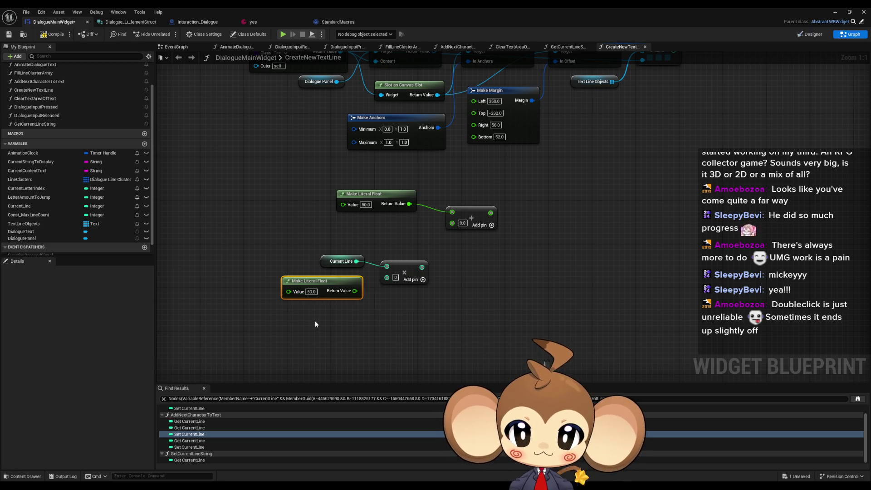
Change the duplicate literal to 52.0 and wire it into a new add node.
click(311, 291)
text(52)
key(Return)
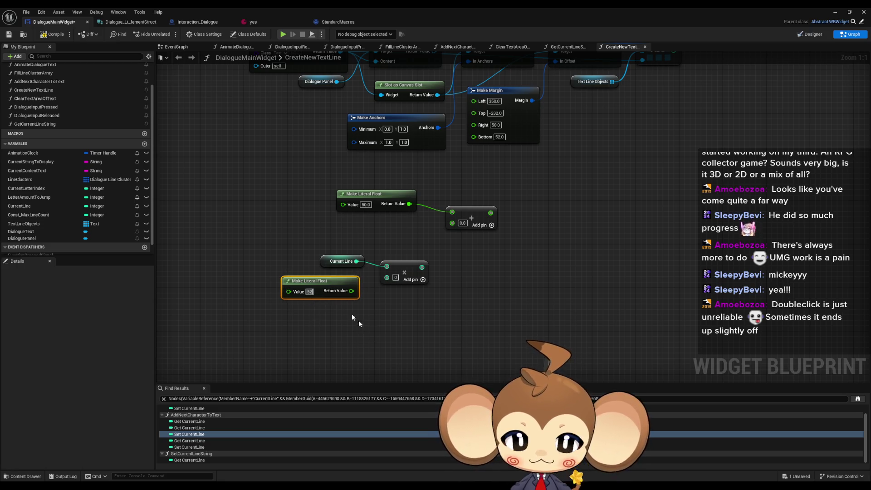
mouse_move(313, 281)
mouse_down()
mouse_move(265, 275)
mouse_move(333, 295)
mouse_up()
text(+)
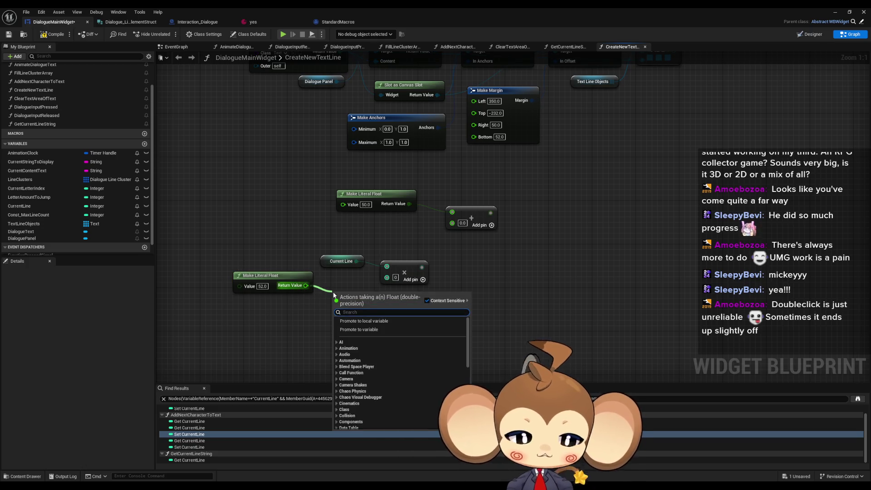
key(Return)
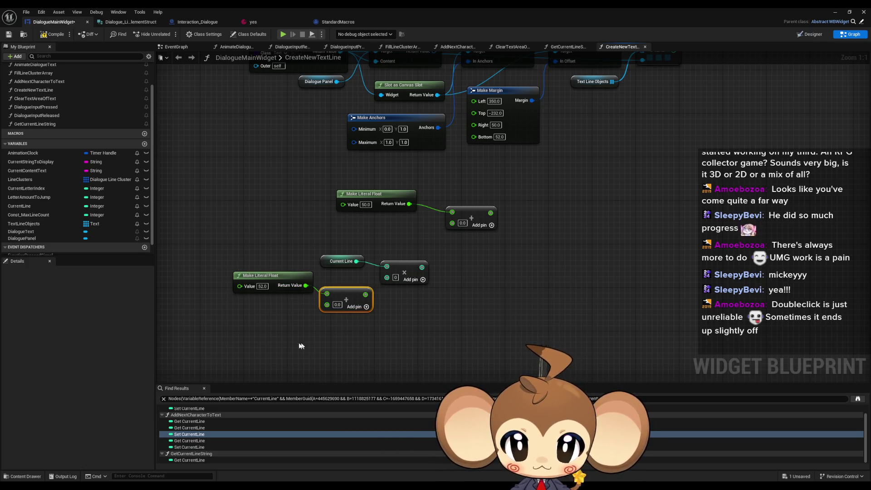
Duplicate the literal as 50.0 and wire it into the add node.
click(247, 283)
key(ctrl+d)
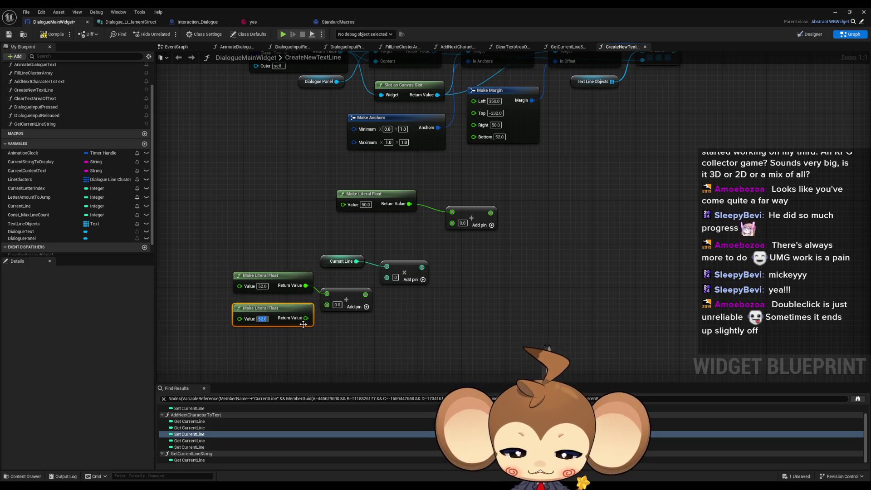
text(50)
key(Return)
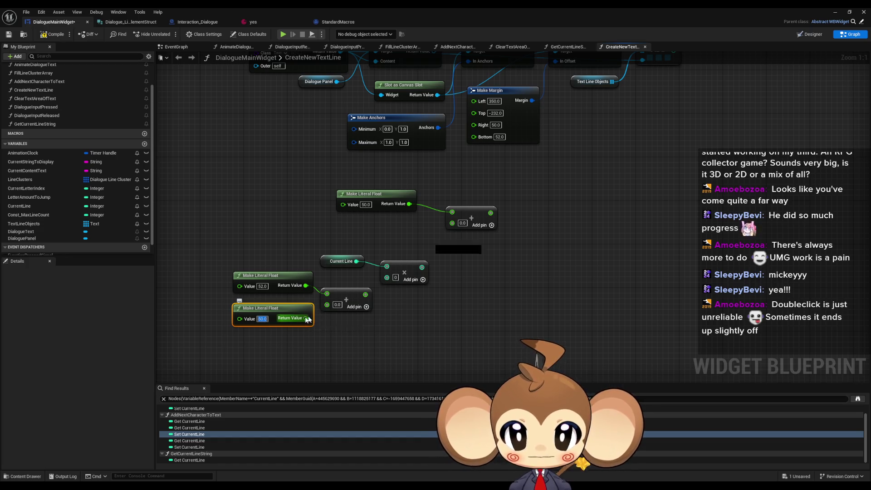
mouse_move(307, 320)
mouse_down()
mouse_move(327, 303)
mouse_move(399, 290)
mouse_move(387, 277)
mouse_up()
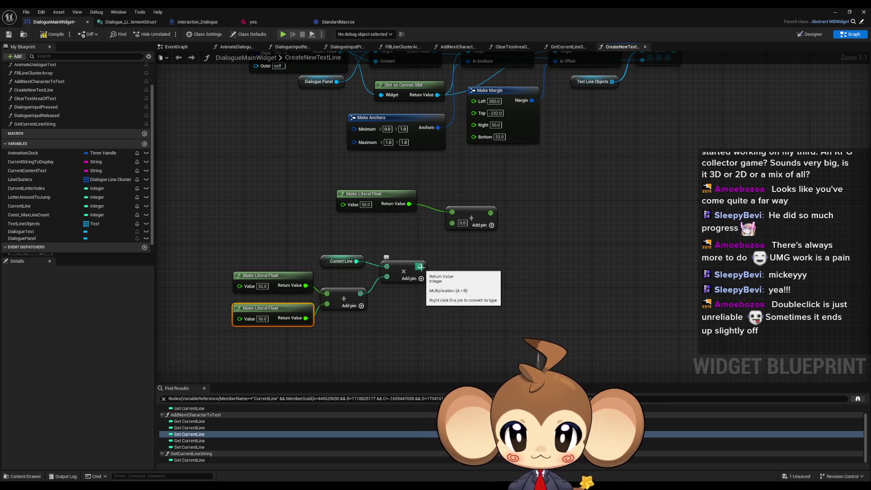
Convert the multiply node's pins to float math.
right_click(420, 268)
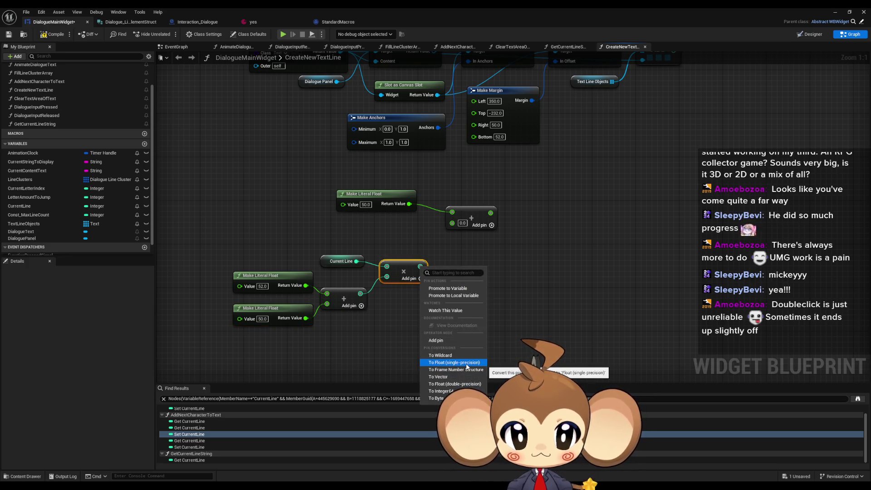
click(454, 384)
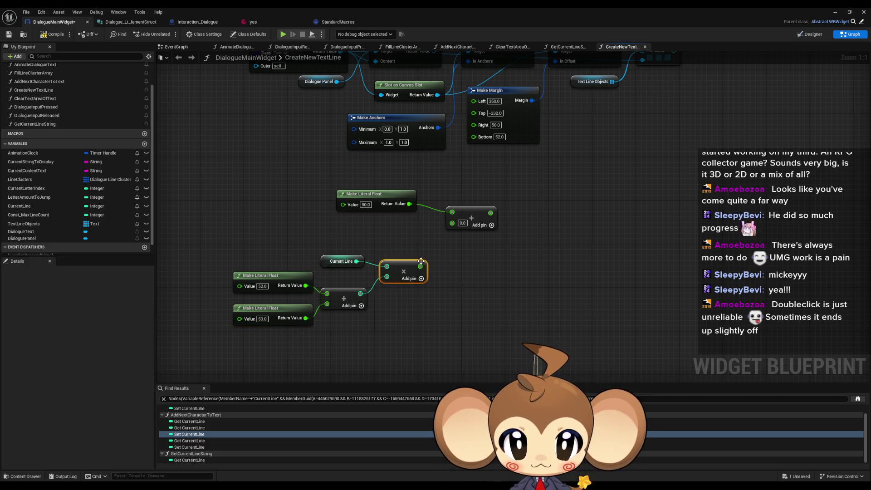
right_click(390, 279)
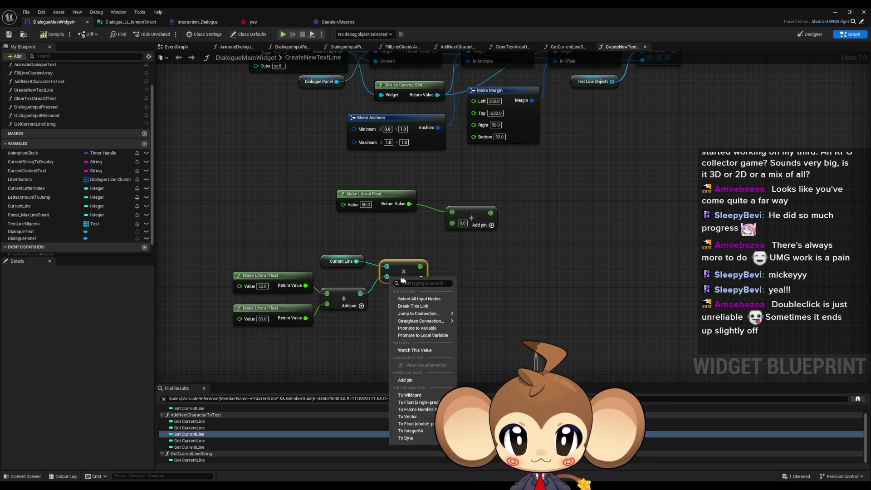
click(430, 424)
right_click(363, 299)
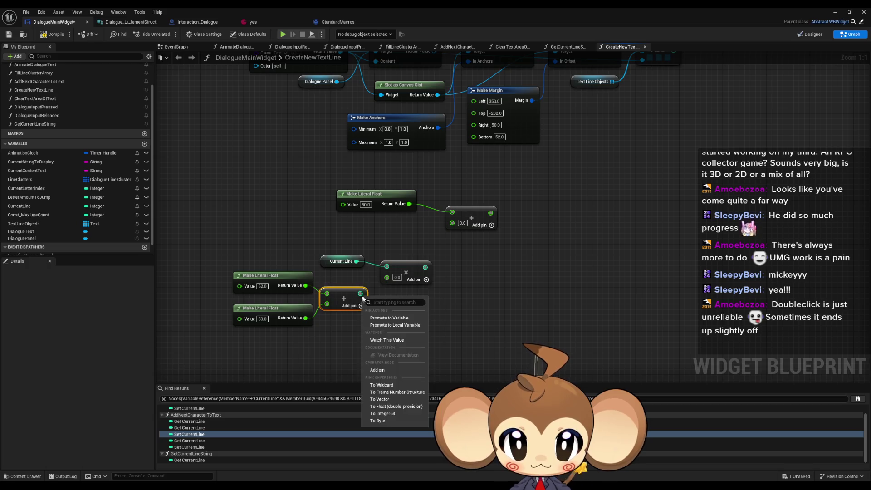
click(365, 297)
Chain add into multiply, then into the outer add feeding Make Margin's Right, and save.
mouse_move(361, 294)
mouse_down()
mouse_move(399, 283)
mouse_move(387, 276)
mouse_move(452, 223)
mouse_up()
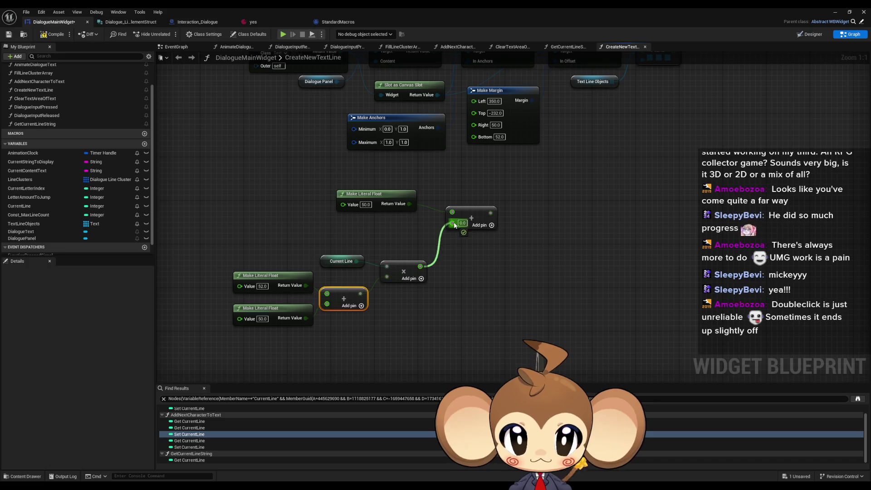
drag(494, 243, 485, 280)
drag(475, 249, 467, 165)
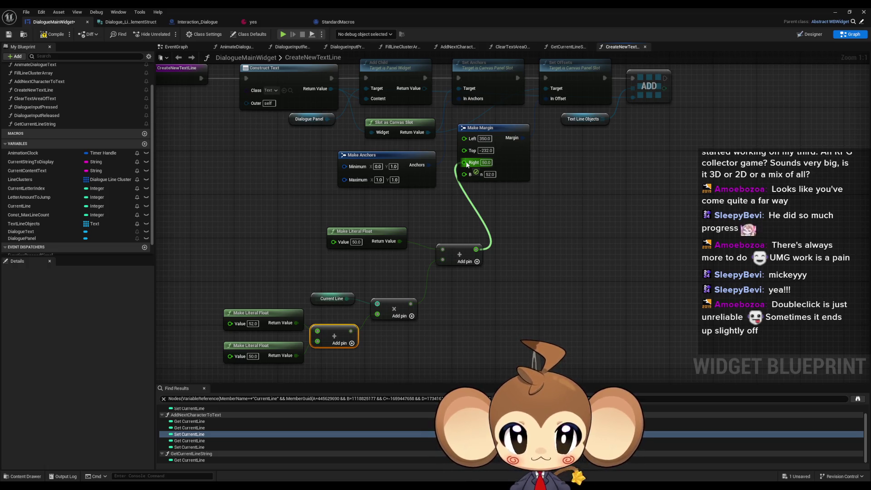
drag(467, 165, 467, 165)
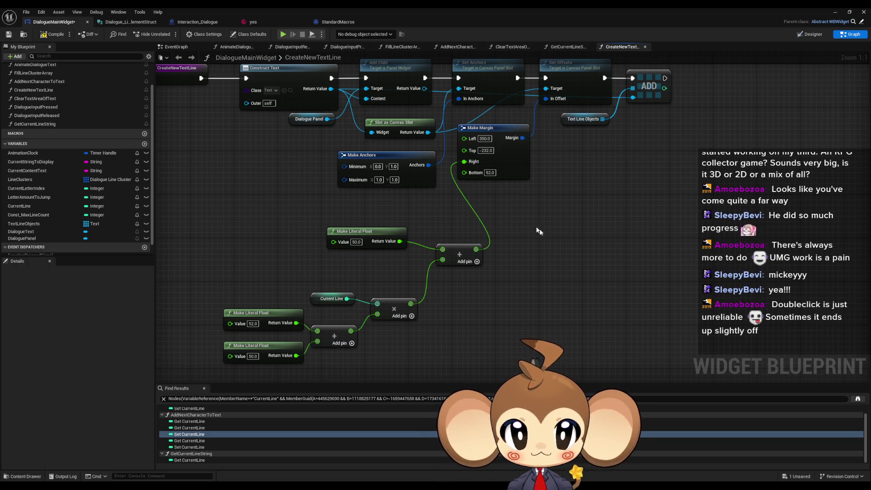
scroll(542, 232, down, 2)
drag(530, 230, 525, 251)
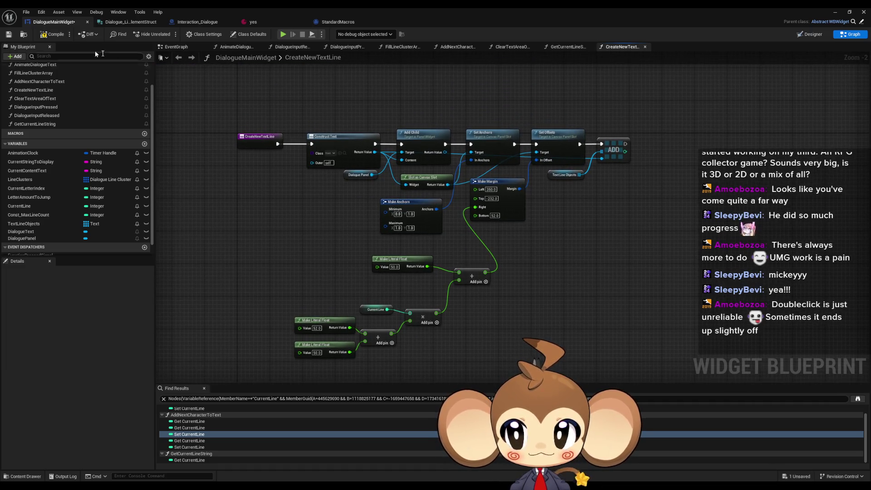
key(ctrl+s)
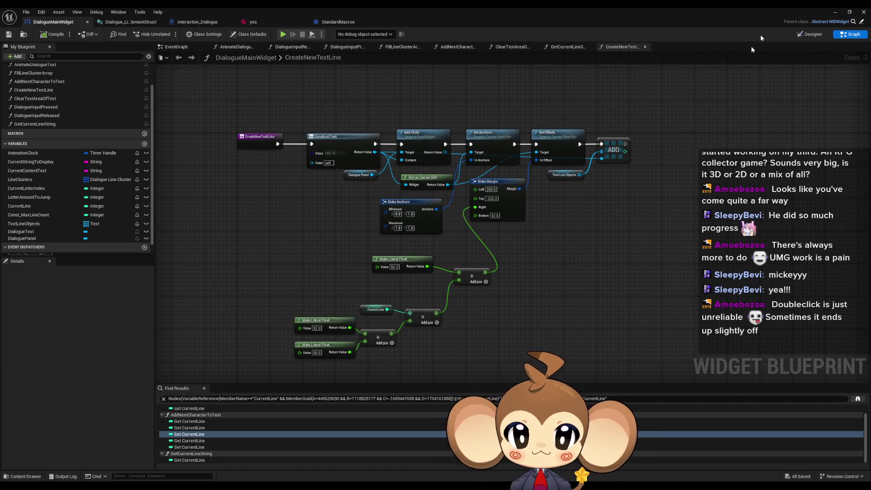
click(864, 12)
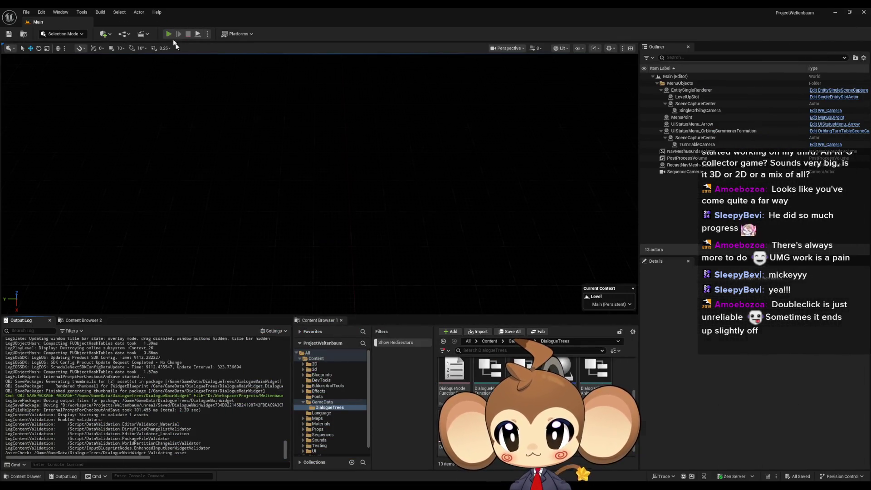
click(168, 34)
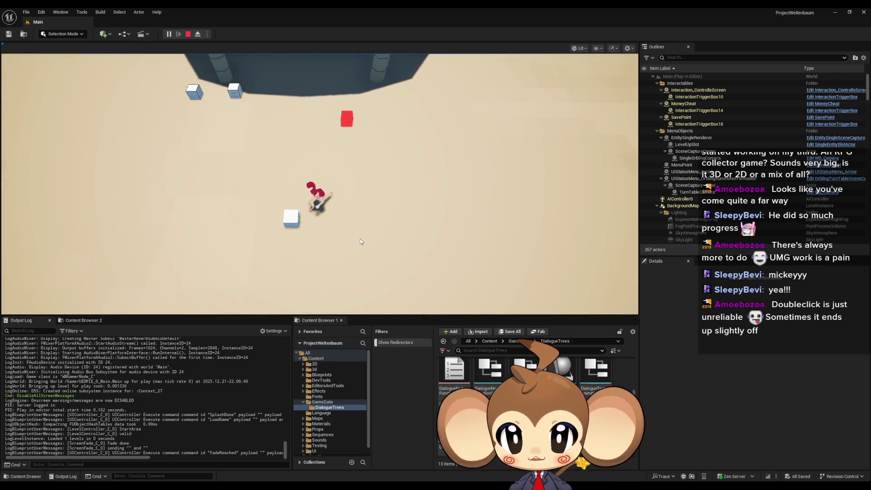
click(188, 35)
mouse_move(341, 486)
click(391, 462)
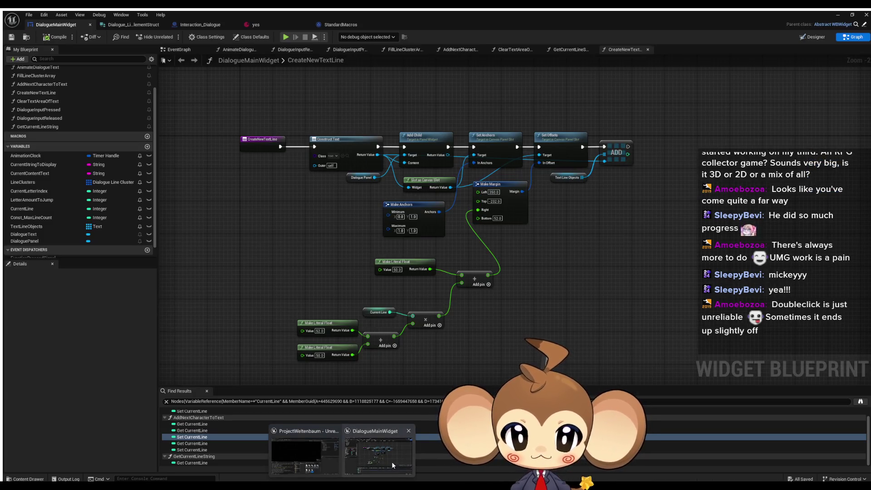
Regroup the seven margin math nodes compactly up and left under Make Margin.
scroll(473, 264, up, 2)
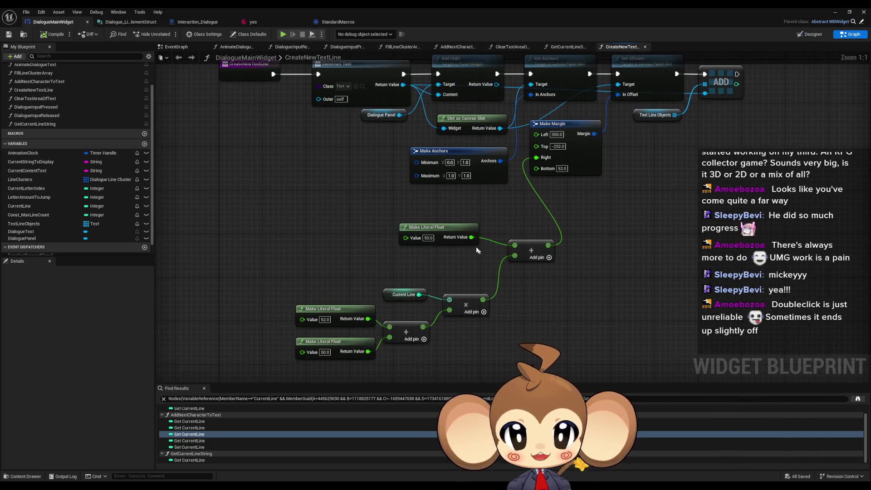
drag(476, 250, 288, 365)
drag(471, 307, 460, 270)
drag(537, 249, 514, 249)
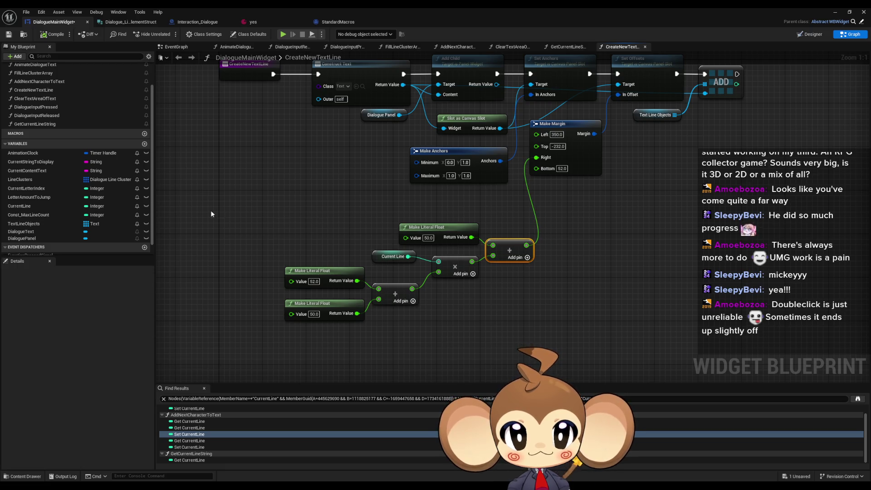
drag(210, 213, 538, 324)
drag(508, 252, 490, 230)
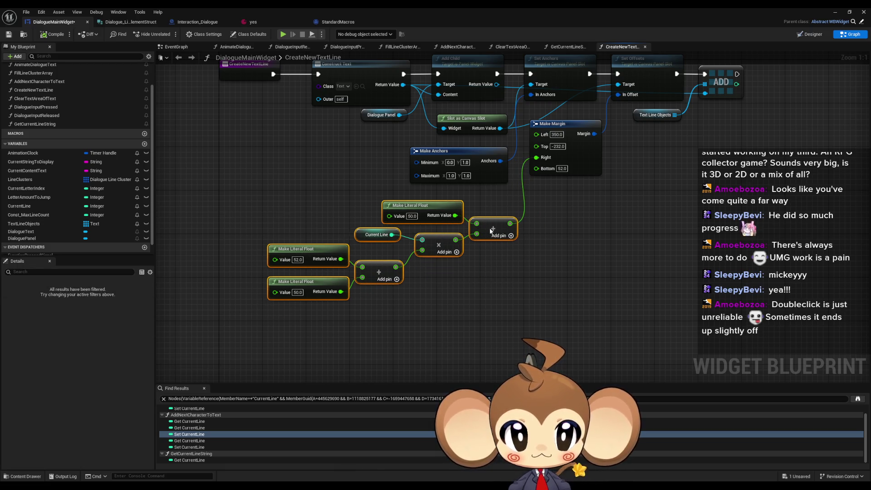
click(481, 279)
click(376, 235)
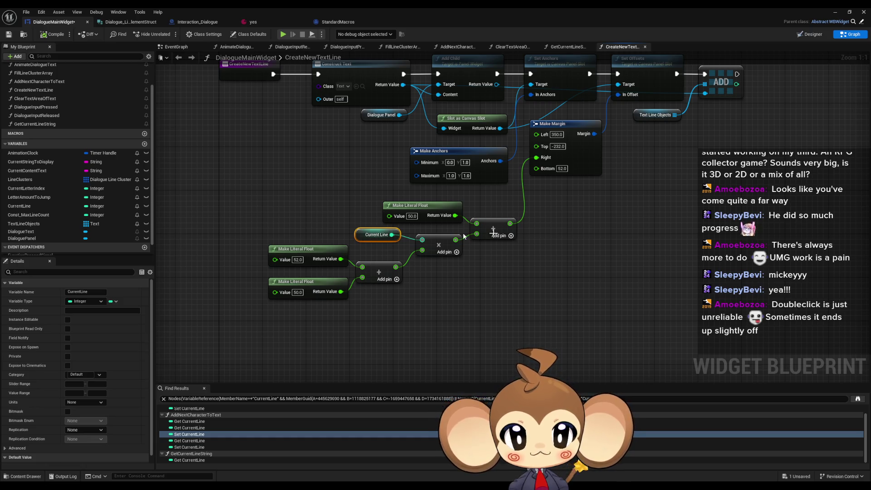
Add a breakpoint on the Set Offsets node.
drag(463, 236, 449, 305)
right_click(632, 137)
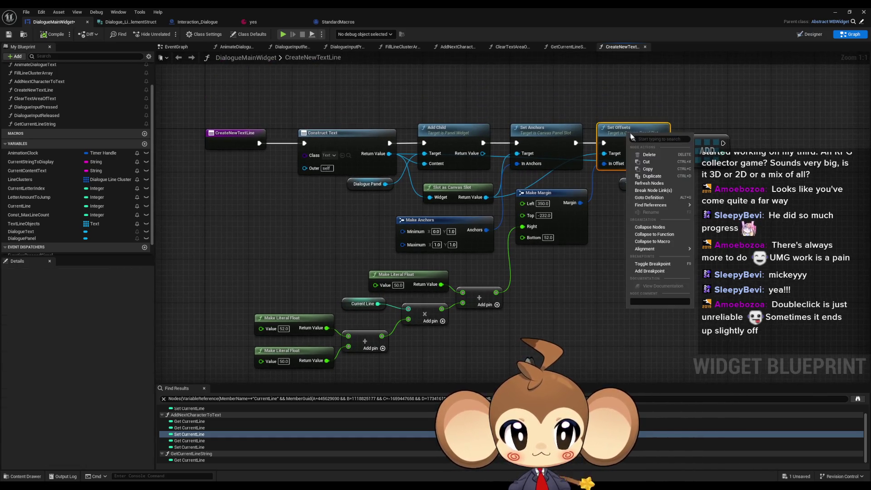
click(663, 271)
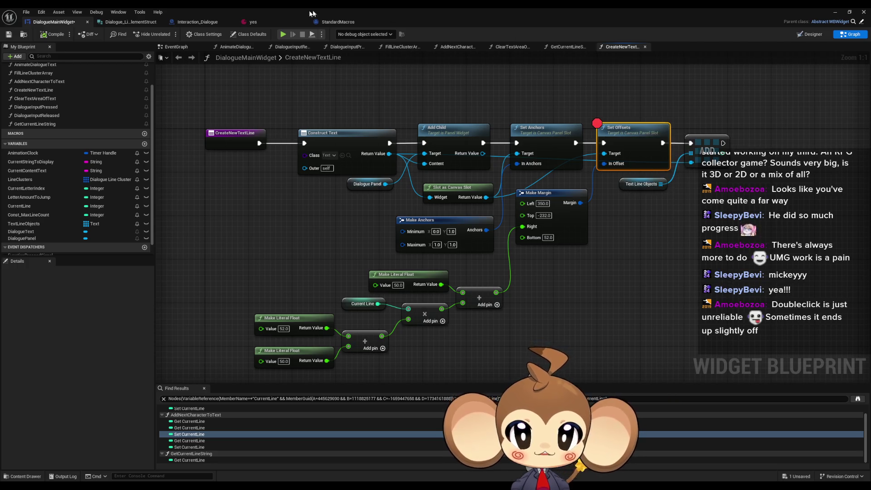
Play the game, load the saved game, and resume until the Set Offsets breakpoint hits.
key(alt+p)
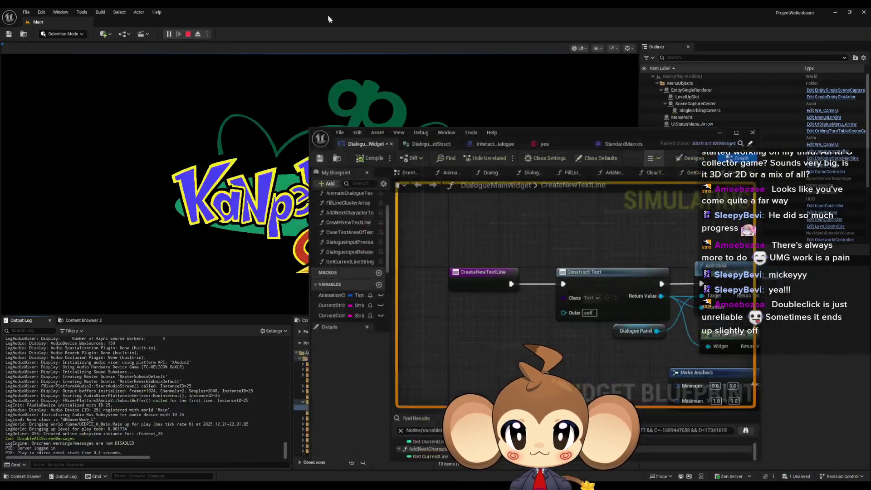
click(239, 187)
click(94, 265)
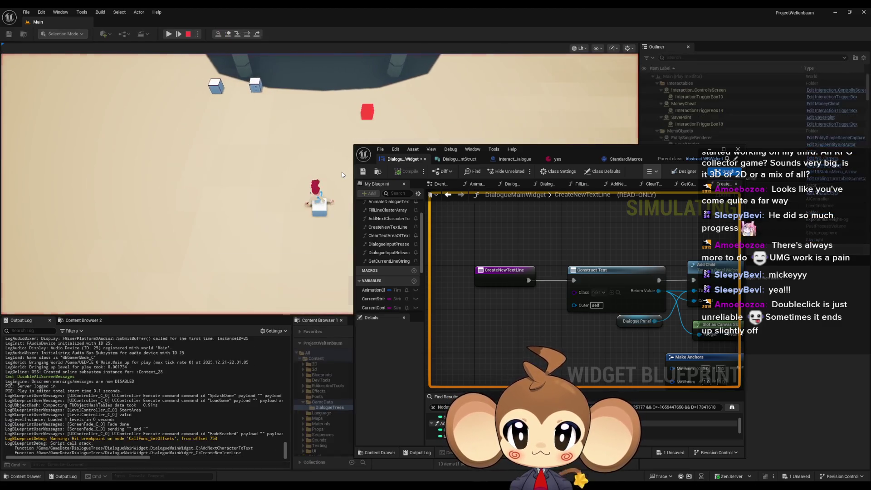
click(169, 34)
Inspect the margin math pins, confirming Current Line is 1 and the float 50, then stop.
drag(435, 372, 576, 247)
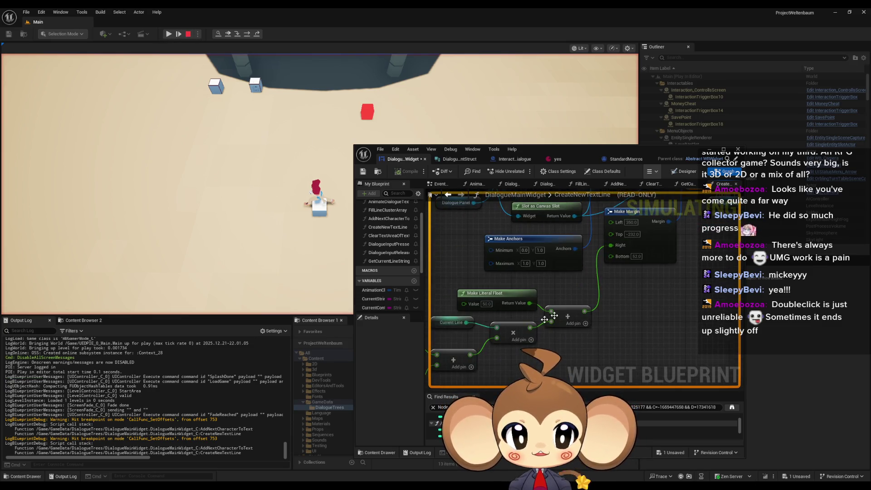
mouse_move(451, 327)
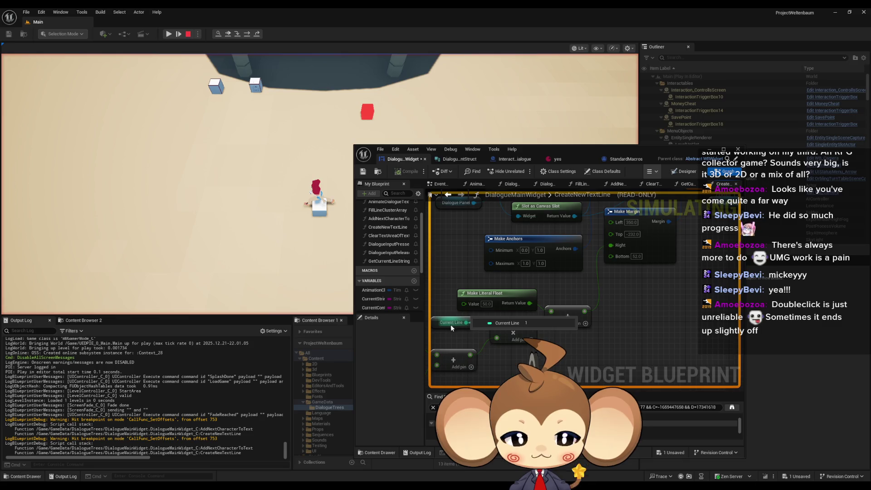
drag(450, 324, 604, 266)
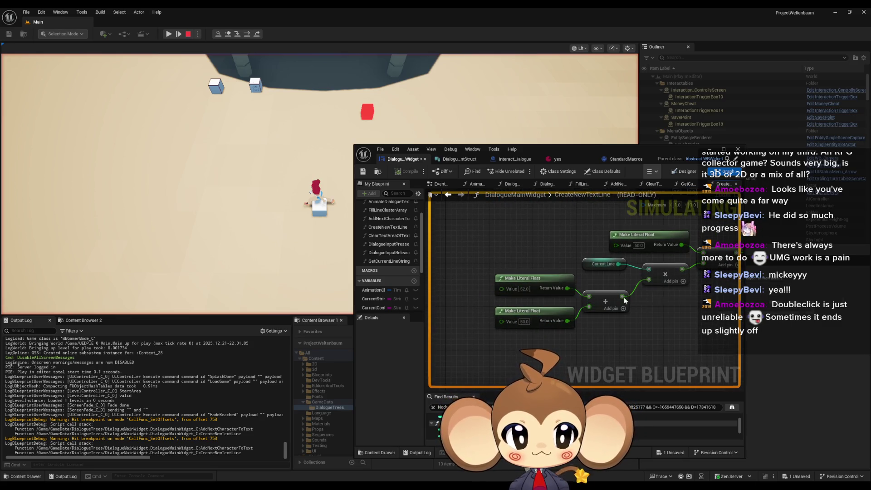
drag(682, 269, 604, 292)
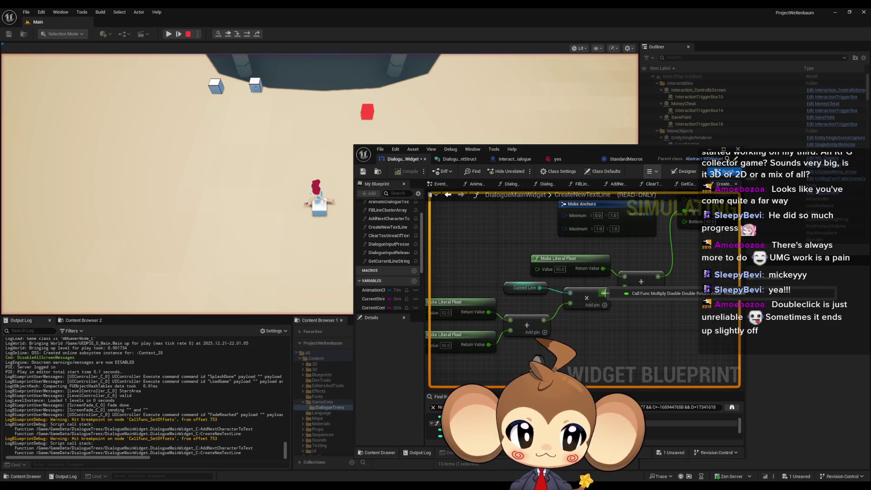
mouse_move(607, 272)
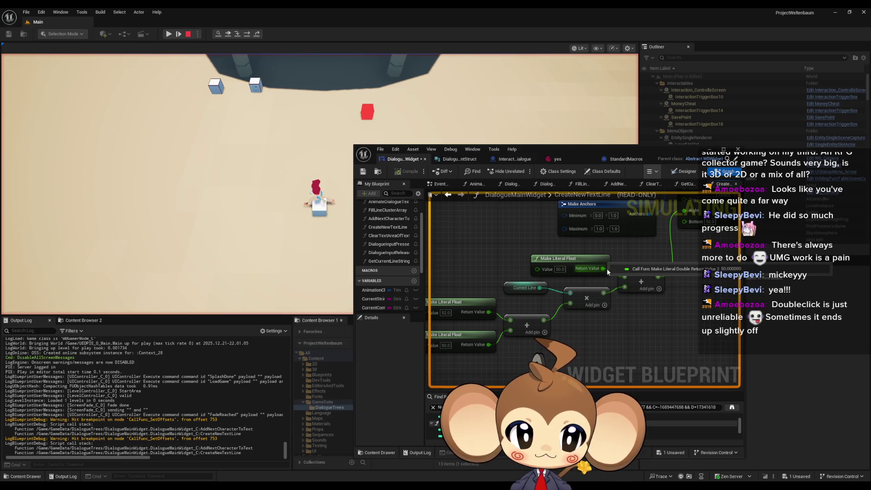
double_click(657, 275)
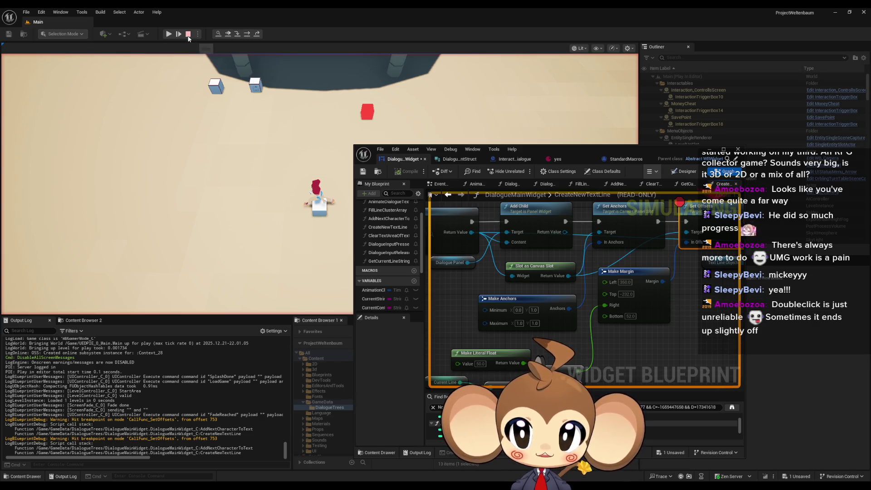
click(188, 36)
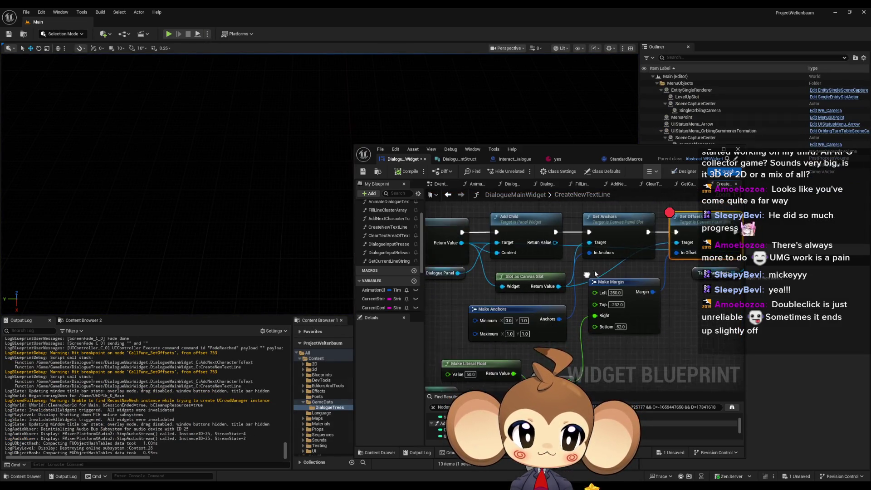
Maximize the editor, open the Designer view, and try then undo a DialogueText right offset change.
double_click(653, 149)
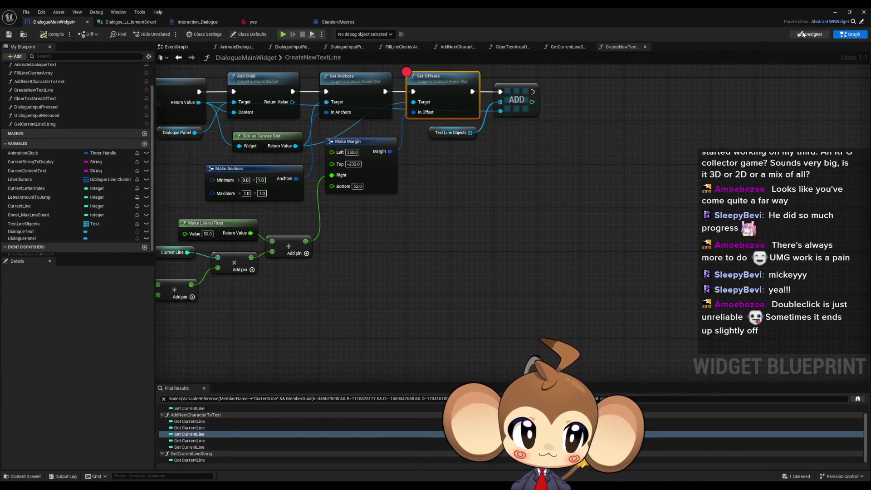
click(803, 34)
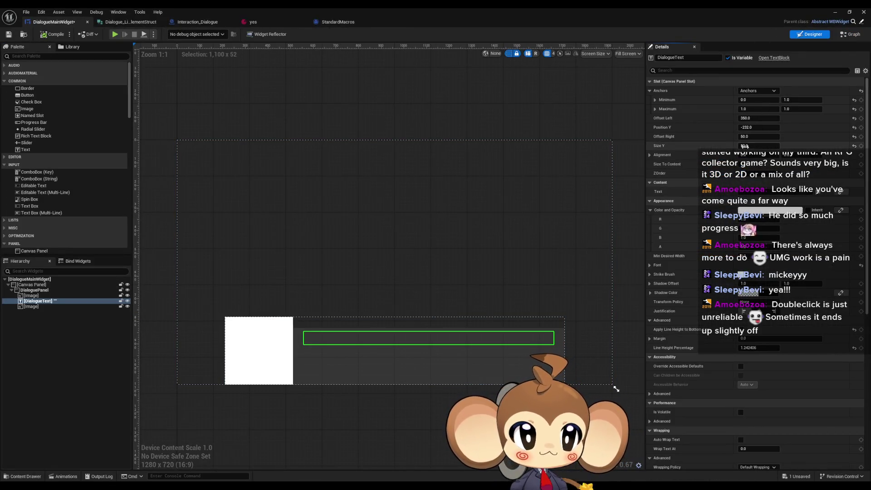
click(753, 137)
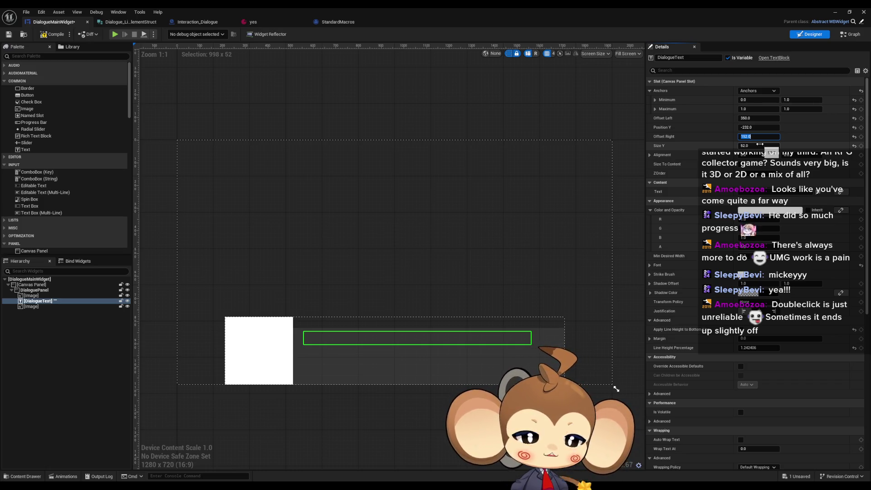
click(494, 111)
key(ctrl+z)
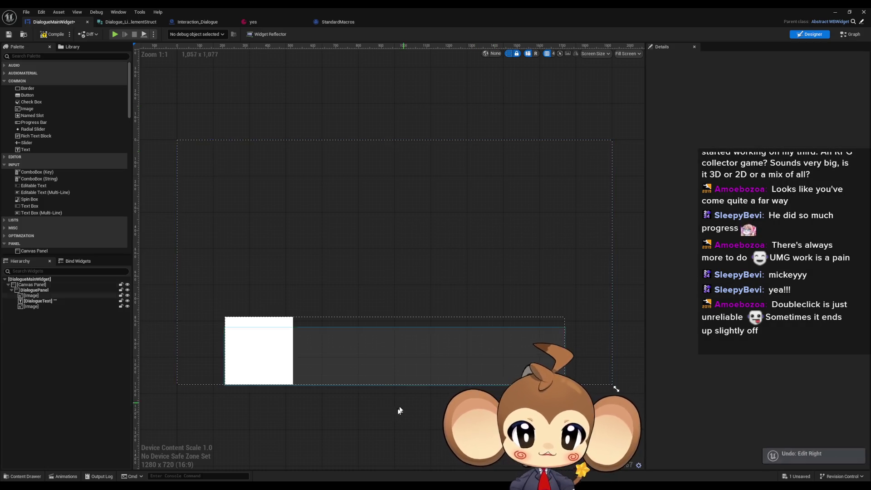
Try moving DialogueText's Position Y, revert it to -232.0, and return to the graph.
click(381, 343)
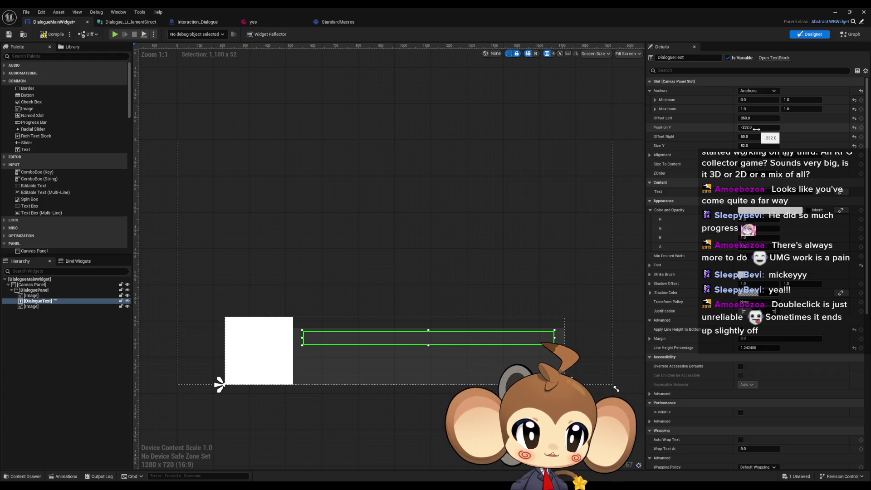
drag(756, 129, 753, 129)
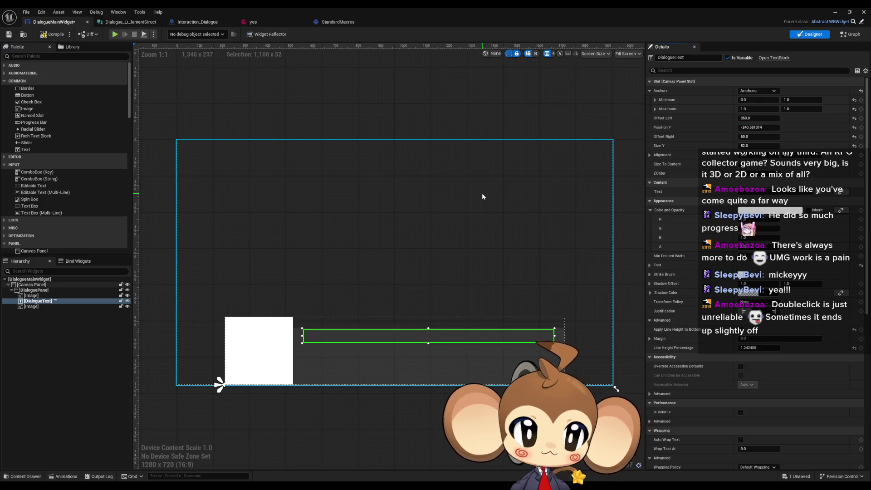
key(ctrl+z)
click(760, 129)
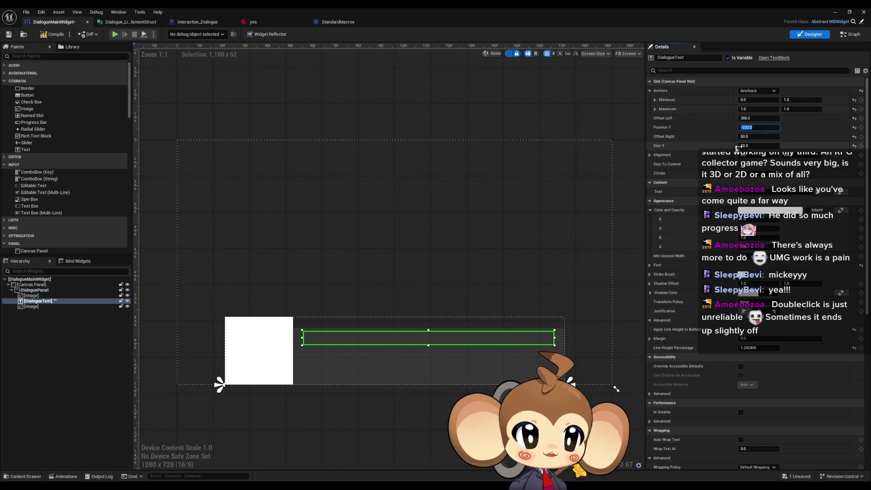
drag(757, 127, 775, 128)
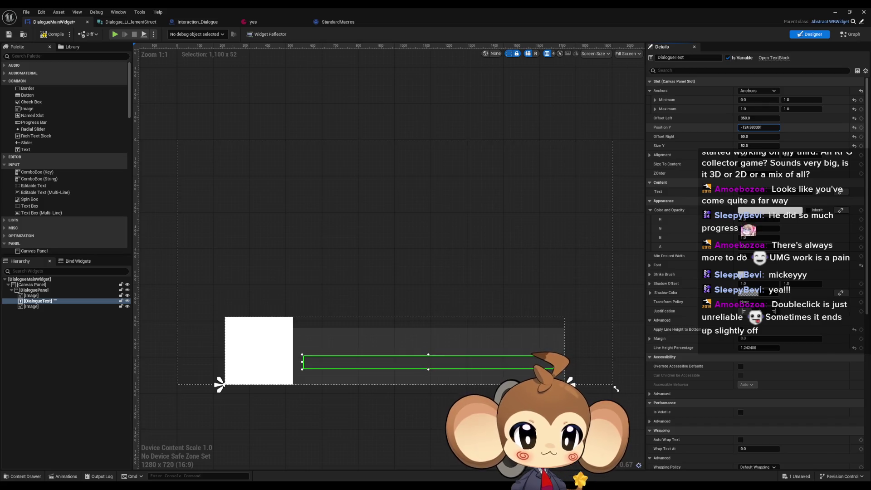
key(ctrl+z)
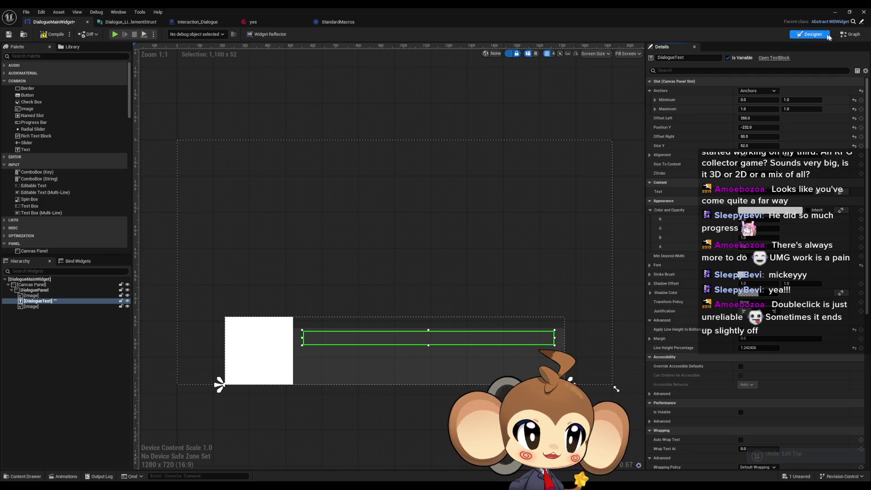
click(850, 34)
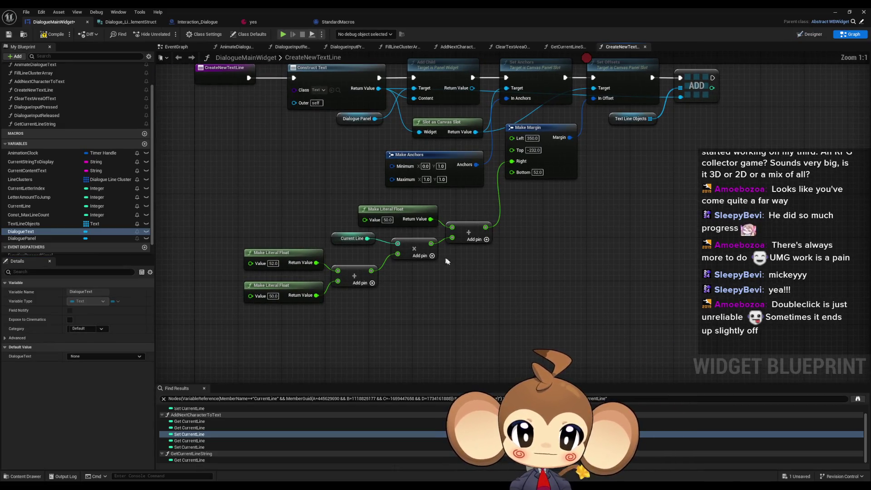
Change the upper Make Literal Float from 50.0 to -232 and save the widget blueprint.
drag(407, 307, 451, 309)
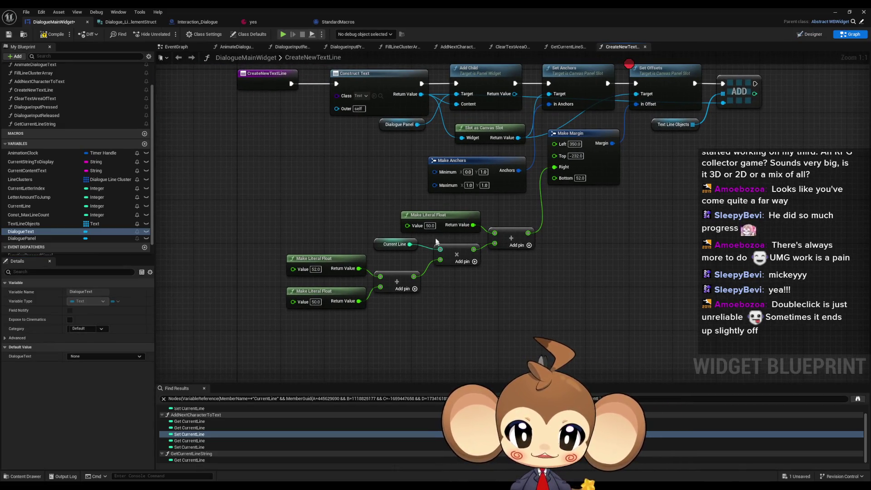
click(430, 226)
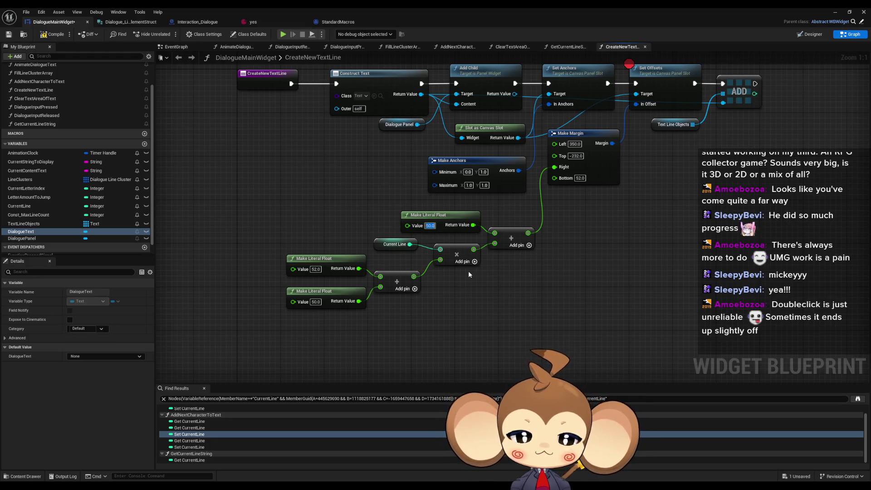
text(-232)
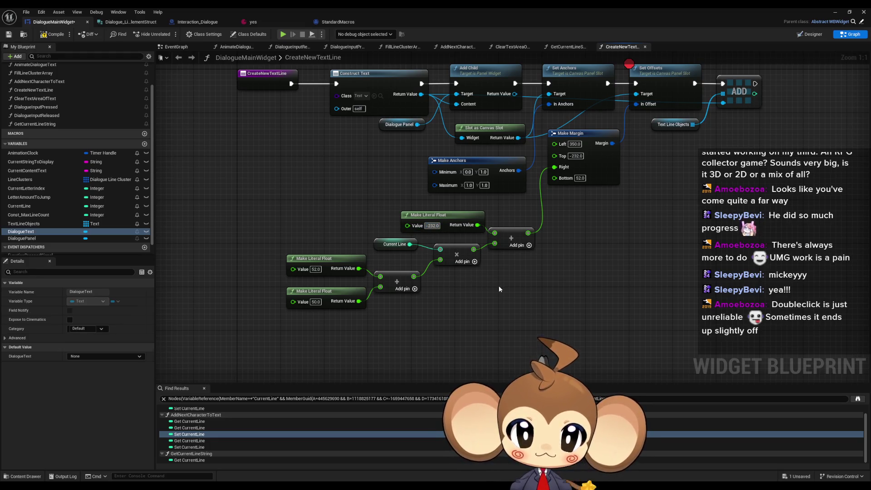
drag(462, 219, 454, 219)
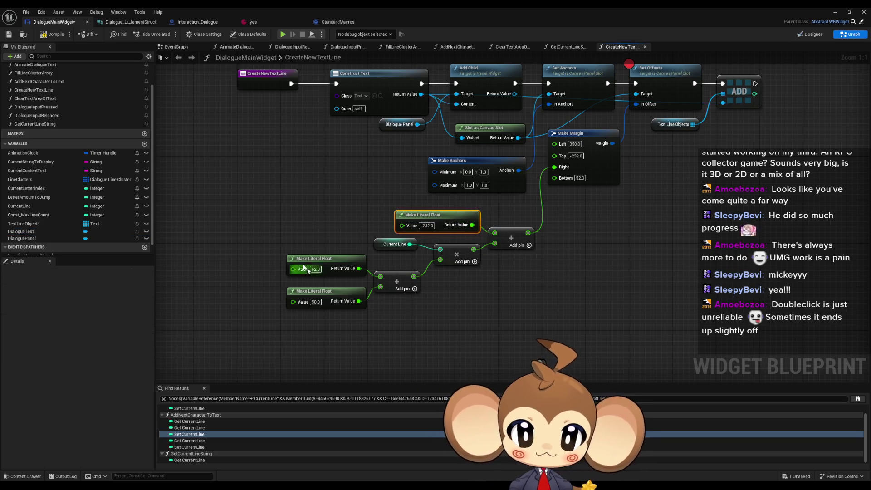
drag(265, 231, 328, 334)
key(ctrl+s)
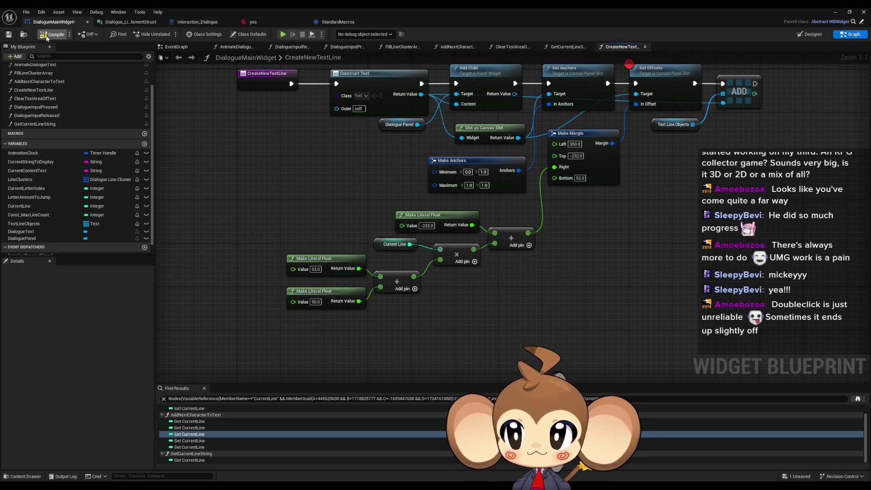
Play in the editor and resume the game past the existing breakpoint.
click(835, 16)
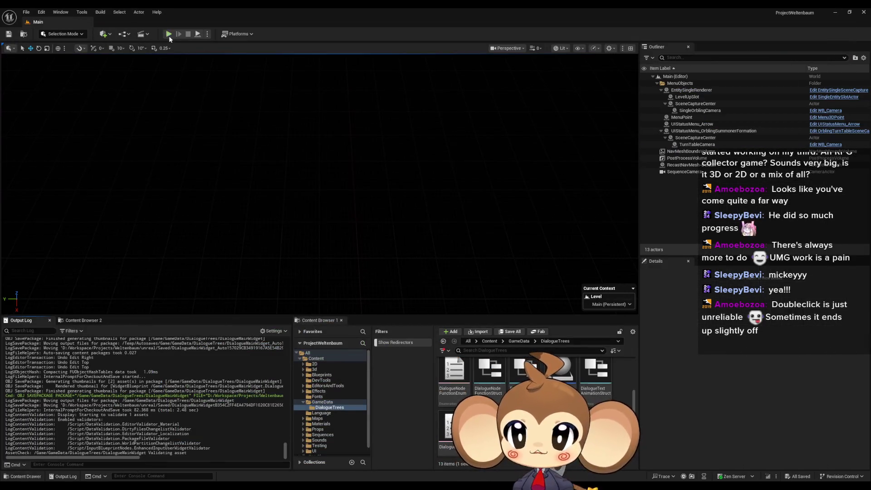
click(168, 35)
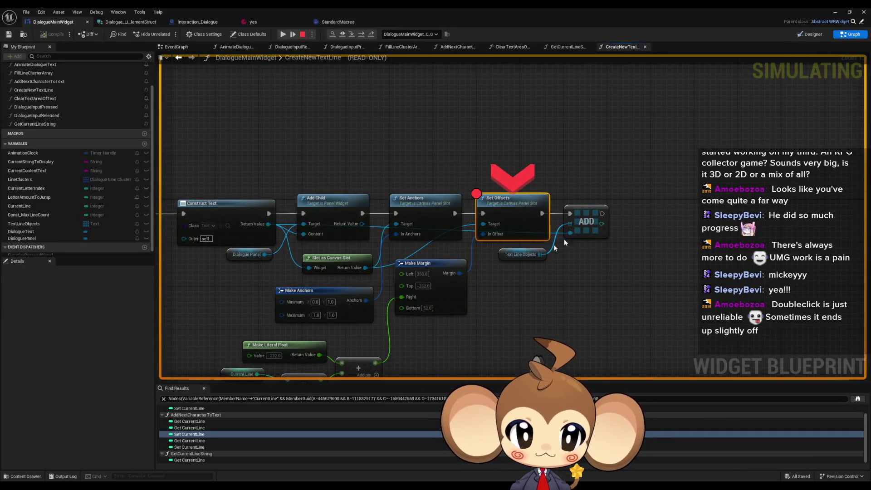
click(836, 12)
click(169, 35)
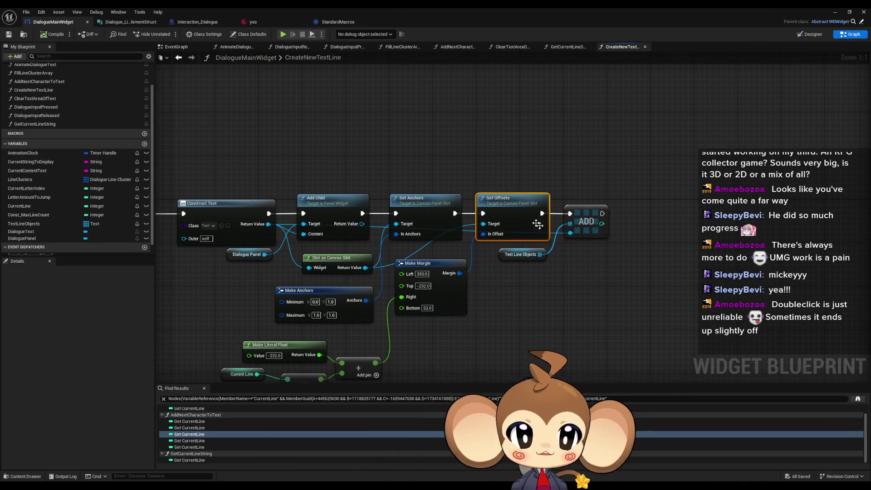
Add a breakpoint on Set Offsets, play, load the saved game, and run to the breakpoint.
right_click(537, 224)
click(535, 340)
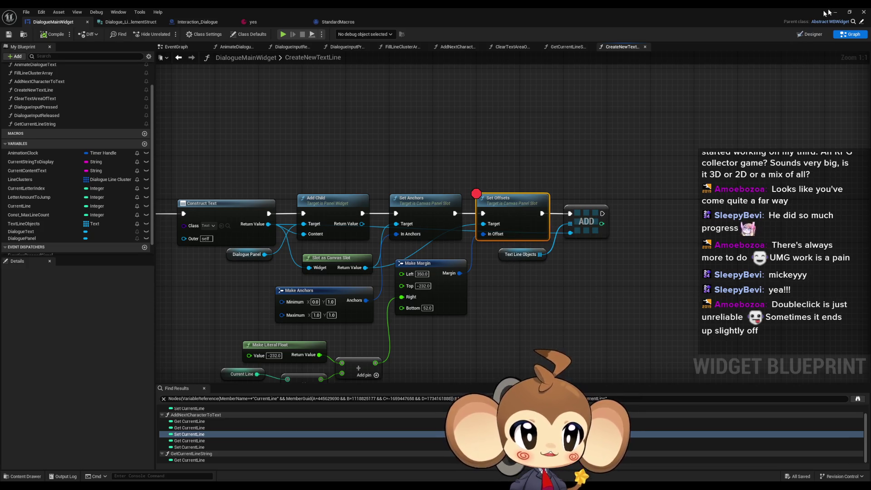
click(834, 12)
click(168, 34)
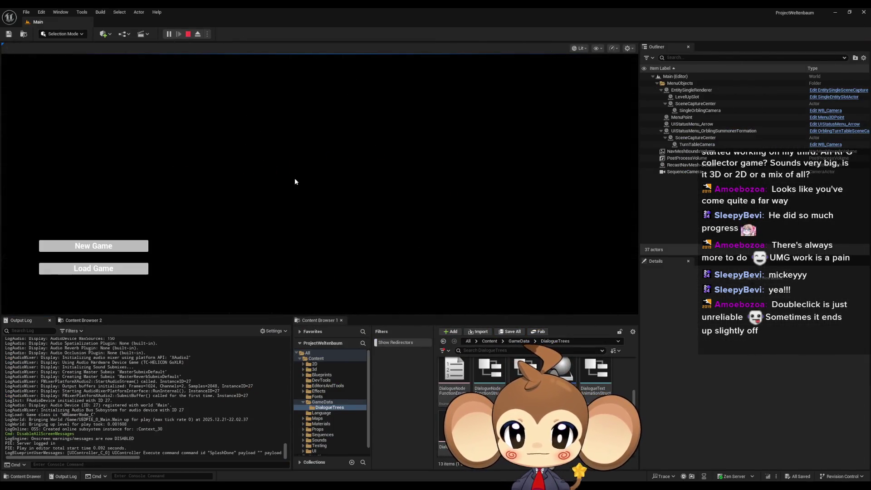
click(76, 272)
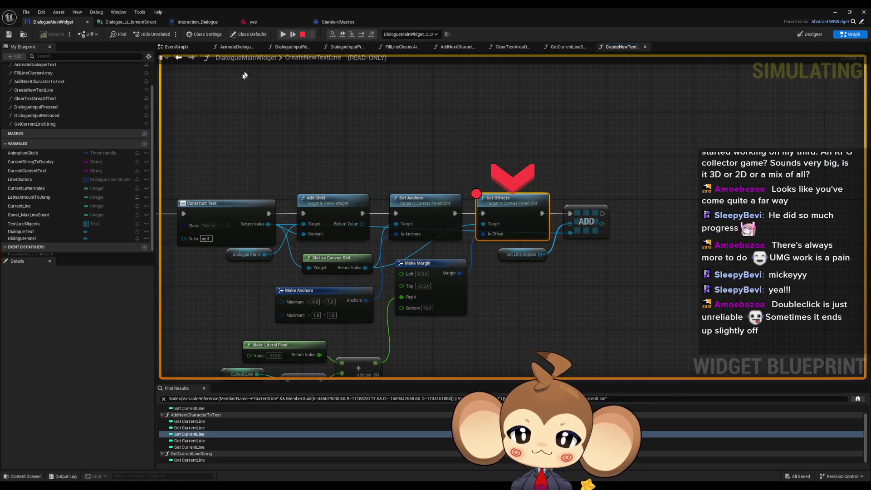
double_click(311, 7)
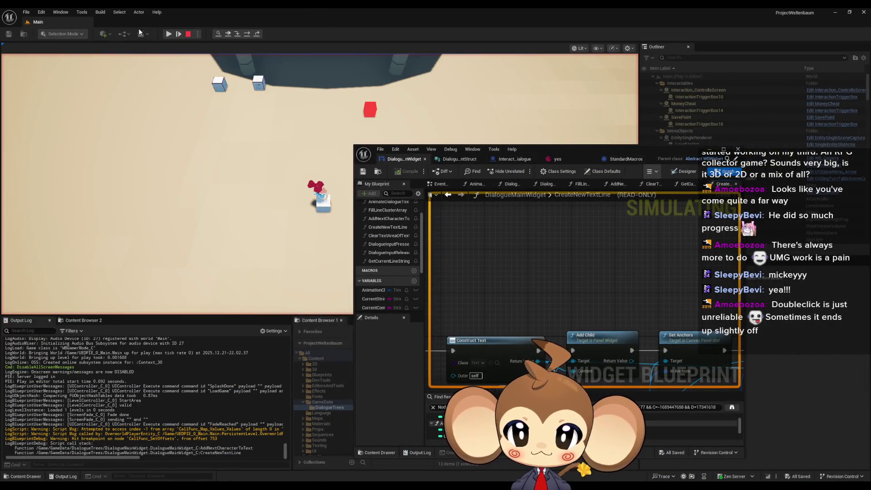
click(179, 34)
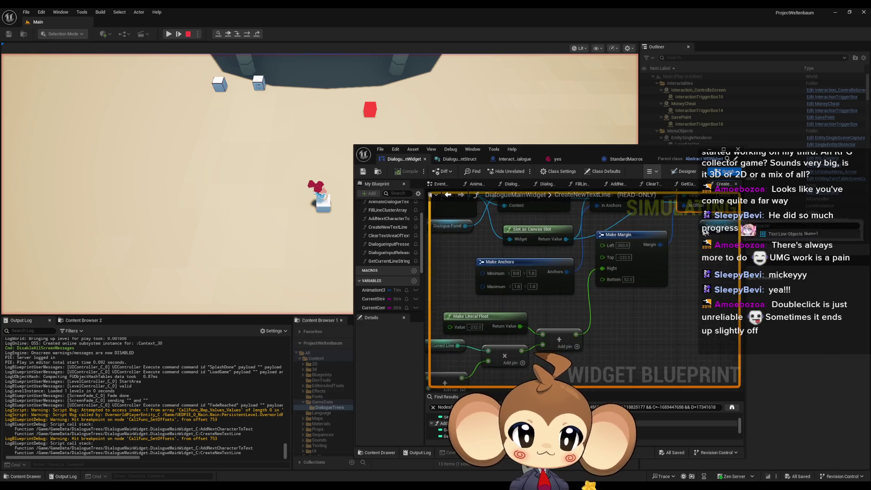
Inspect the margin pin values, stop the game, and route the CurrentLine sum into Top instead of Right.
mouse_move(575, 335)
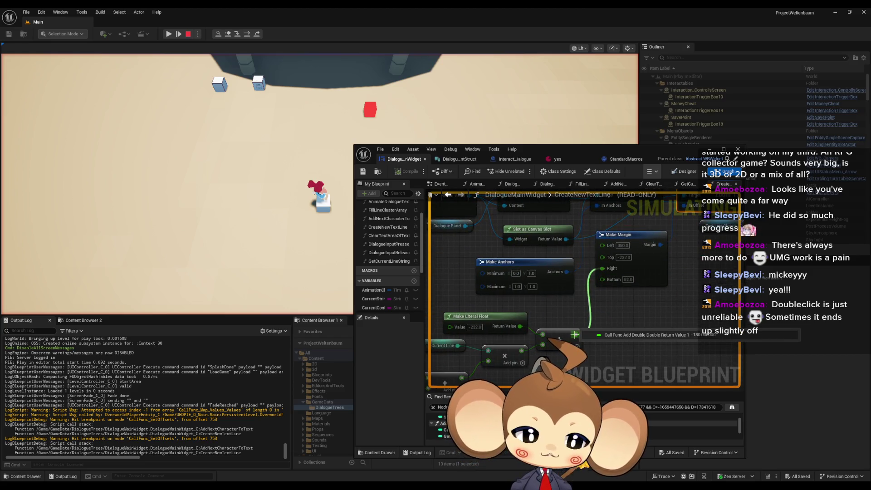
mouse_move(602, 268)
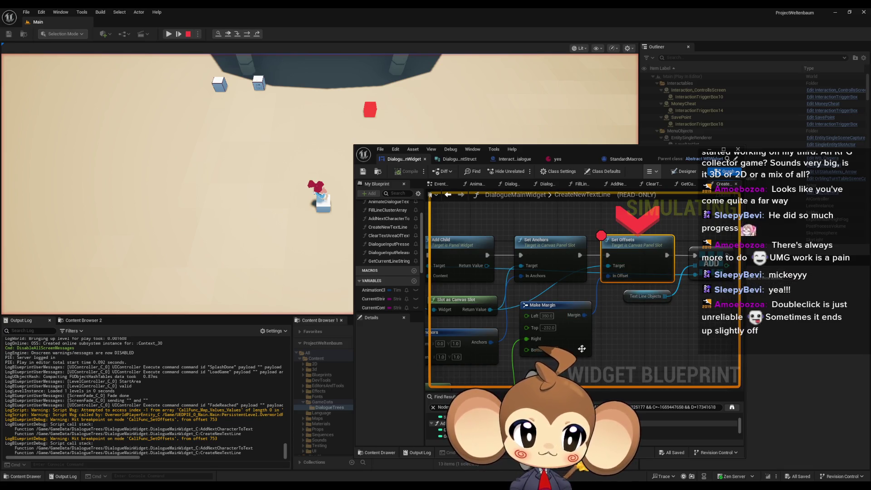
mouse_move(527, 342)
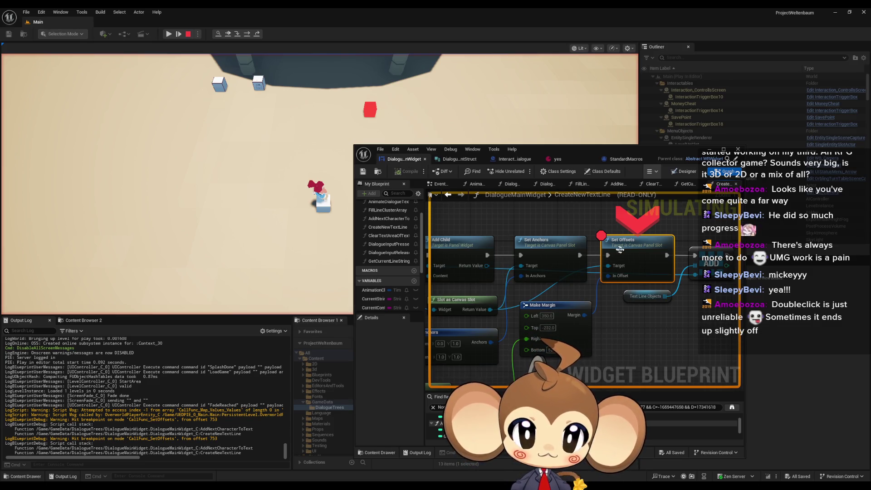
click(188, 35)
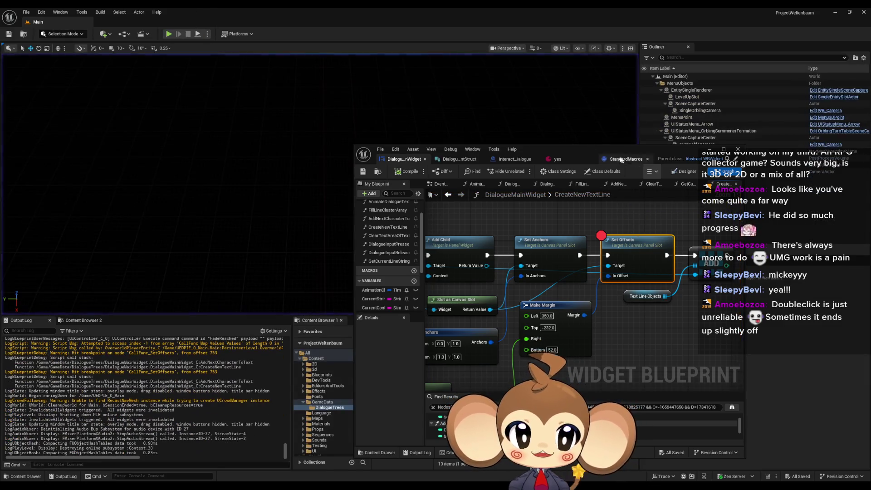
double_click(586, 148)
drag(421, 277, 448, 200)
alt+click(455, 211)
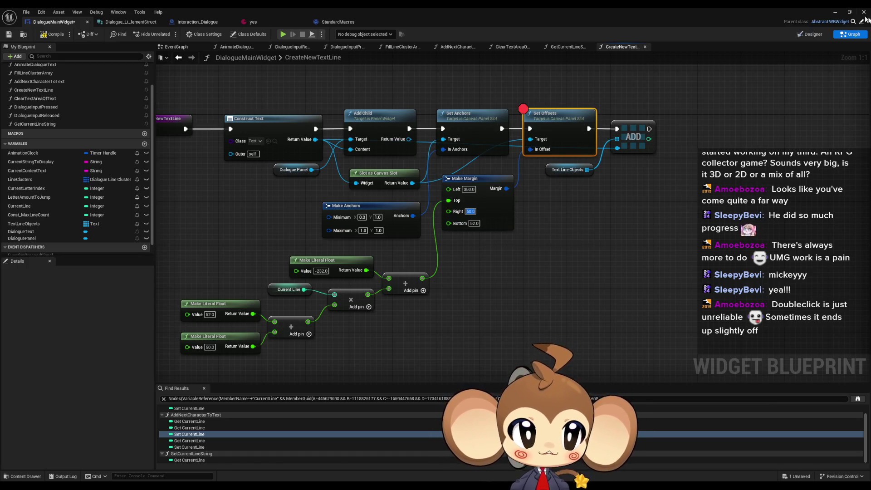
Remove the Set Offsets breakpoint and play-test the dialogue, then exit the game.
right_click(550, 127)
click(568, 263)
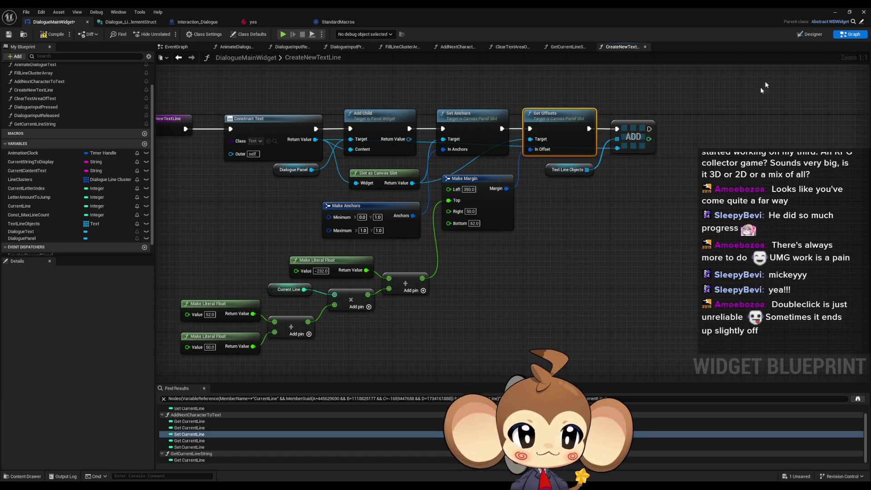
click(835, 13)
click(168, 35)
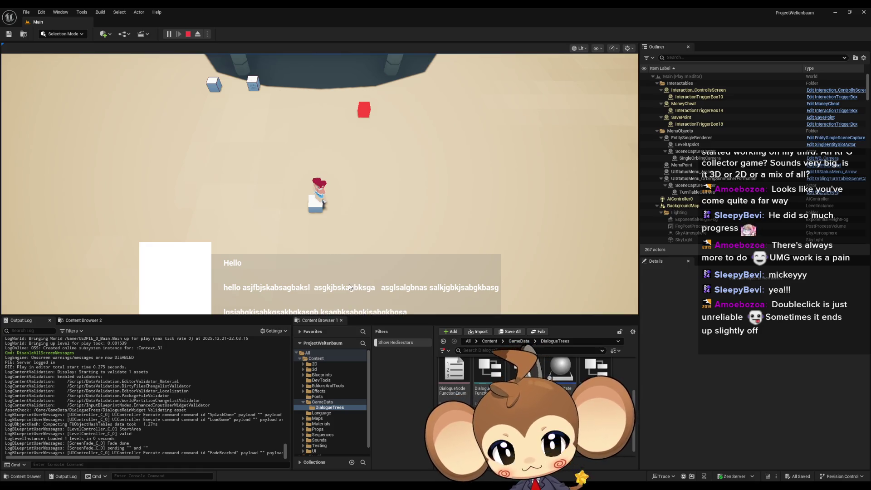
key(Escape)
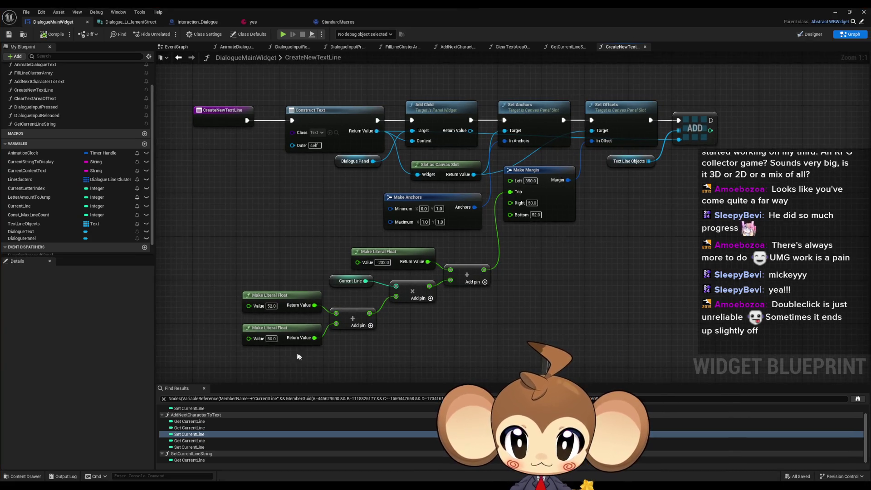
Set the lower literal float to 25 and play again to check the text lines.
click(271, 338)
text(25)
key(Return)
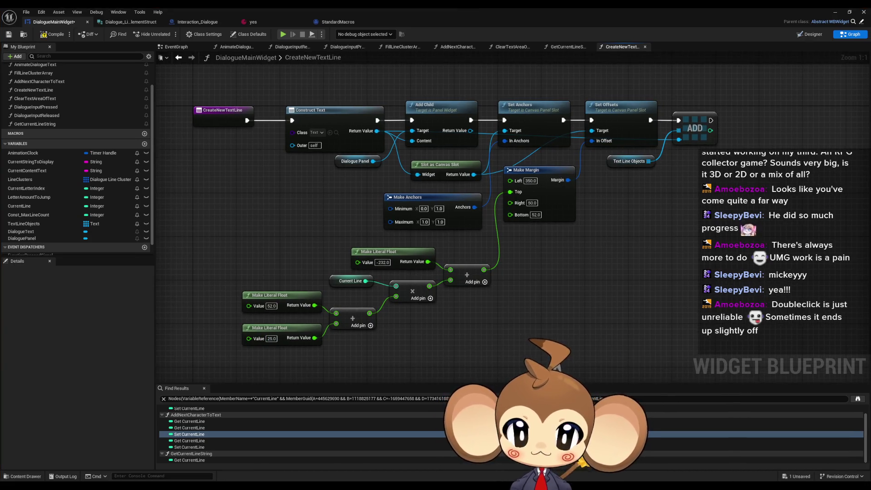
click(834, 12)
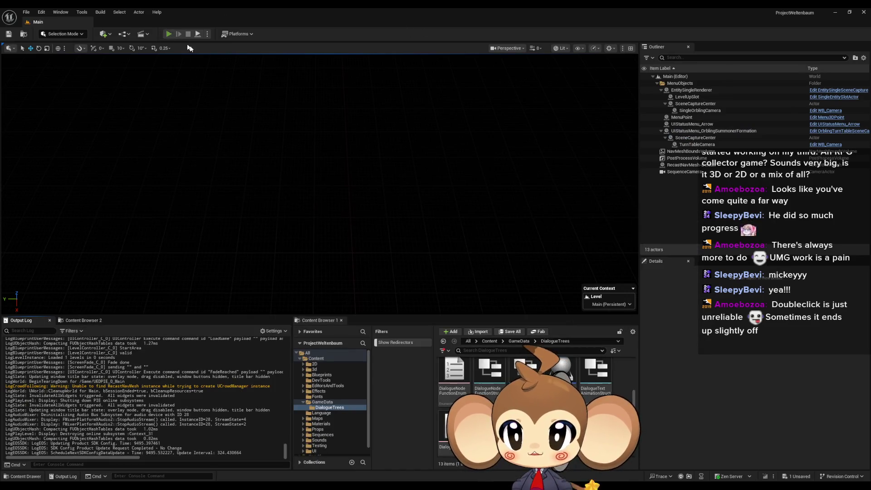
click(168, 34)
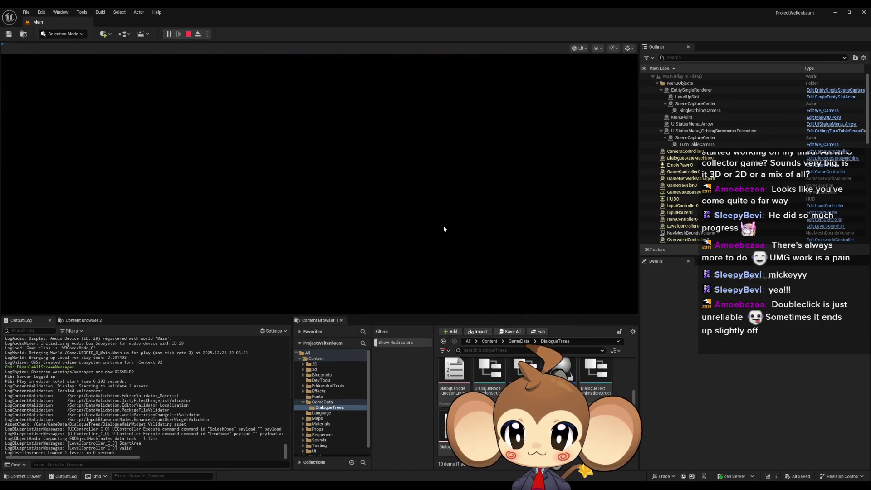
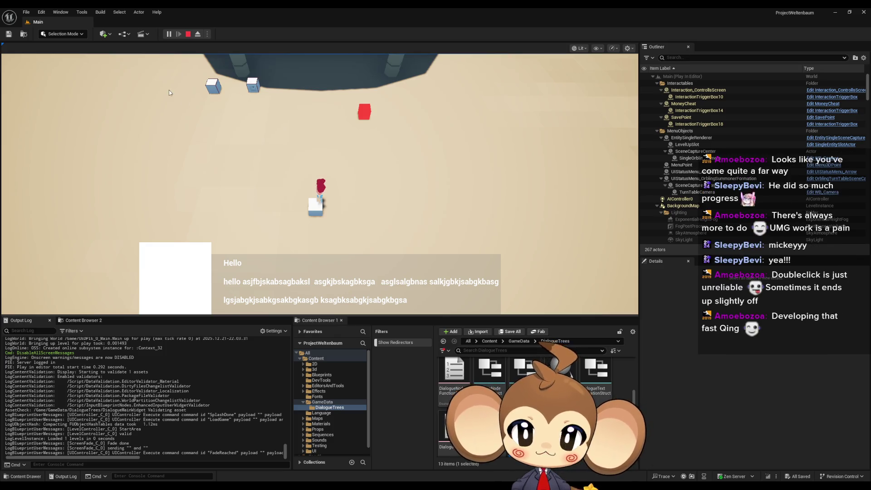
Return to the DialogueMainWidget blueprint and look over its DialogueInputReleased and DialogueInputPressed functions.
key(alt+Tab)
key(alt+Tab)
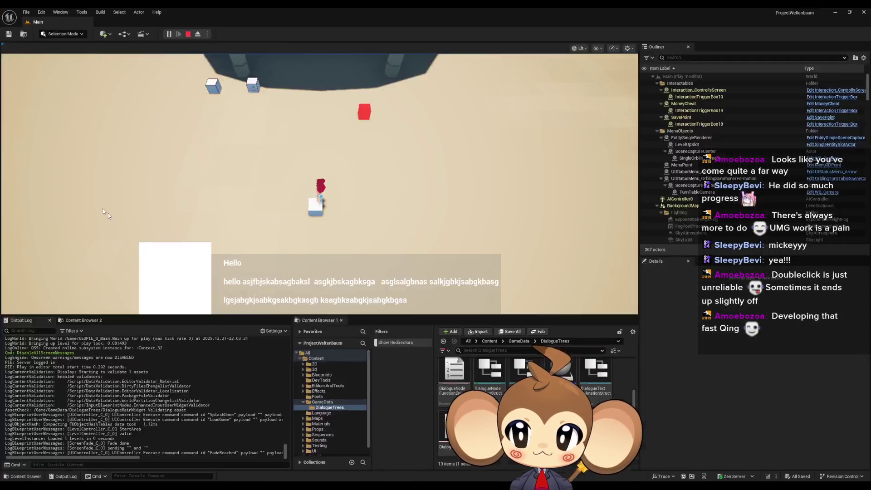
key(alt+Tab)
click(61, 117)
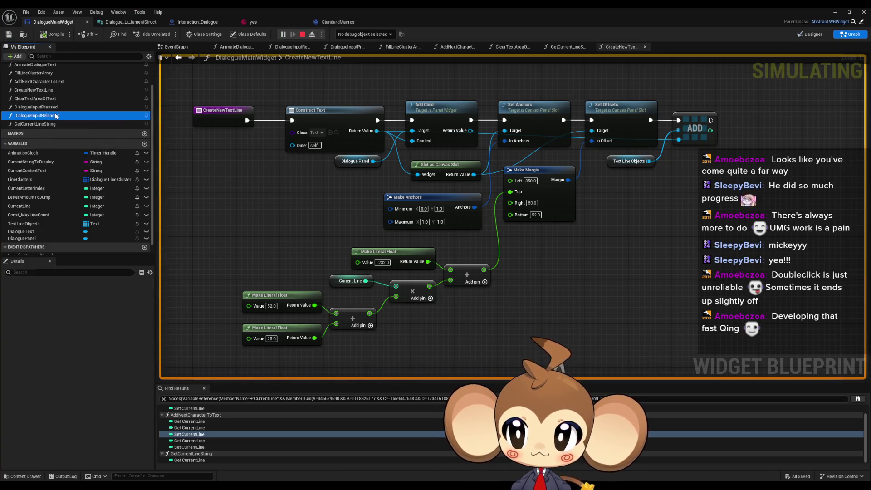
scroll(38, 129, up, 2)
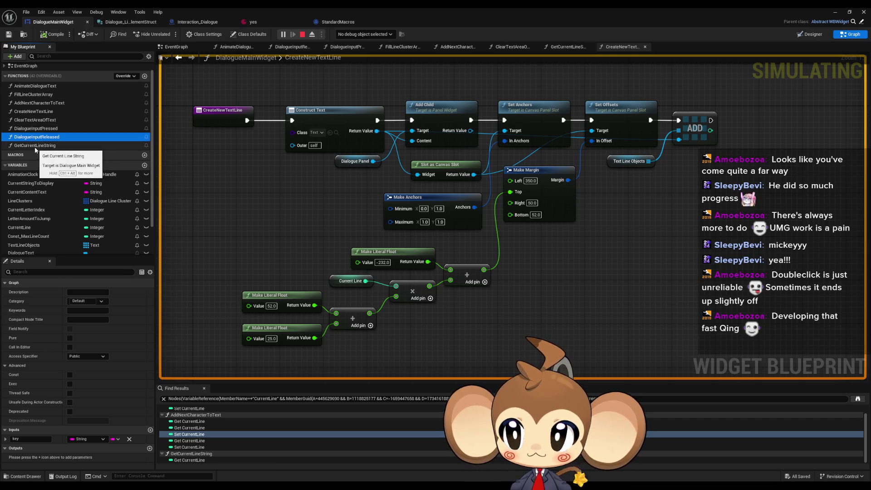
click(27, 130)
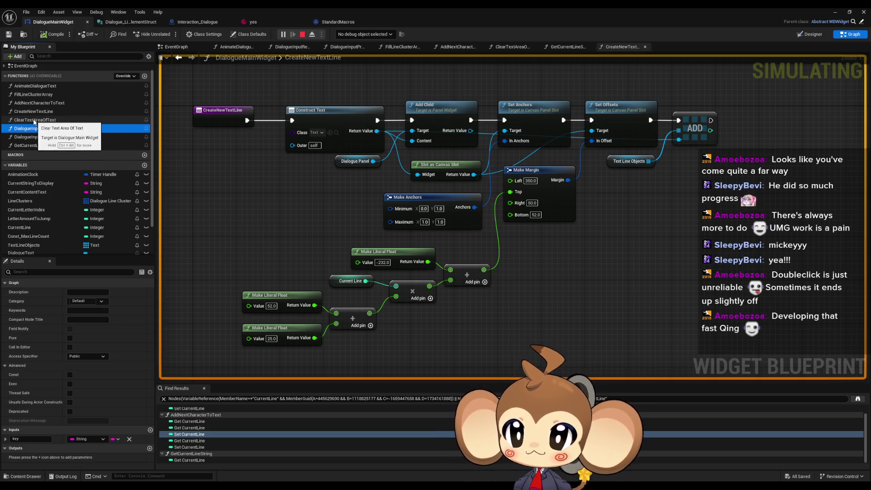
Shrink the blueprint editor to a smaller window and open DialogueStateMachine from the Content Browser.
double_click(339, 7)
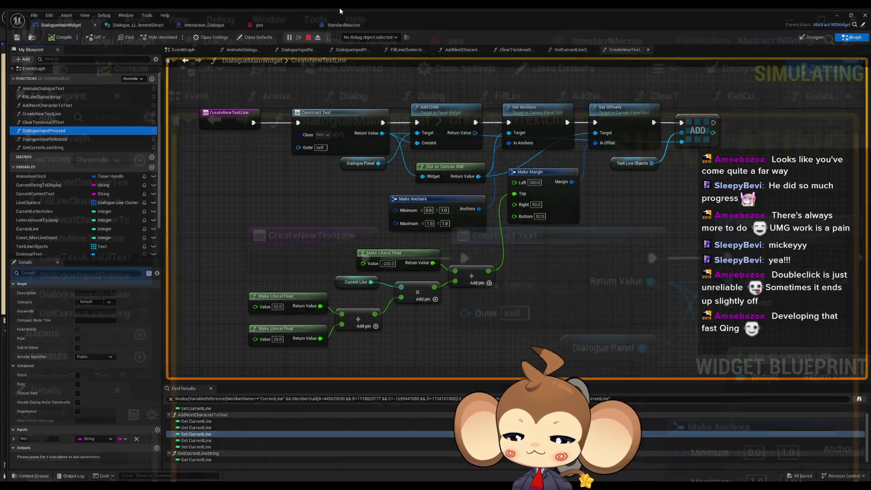
mouse_move(527, 150)
mouse_down()
mouse_move(528, 113)
mouse_move(527, 180)
mouse_move(361, 45)
mouse_up()
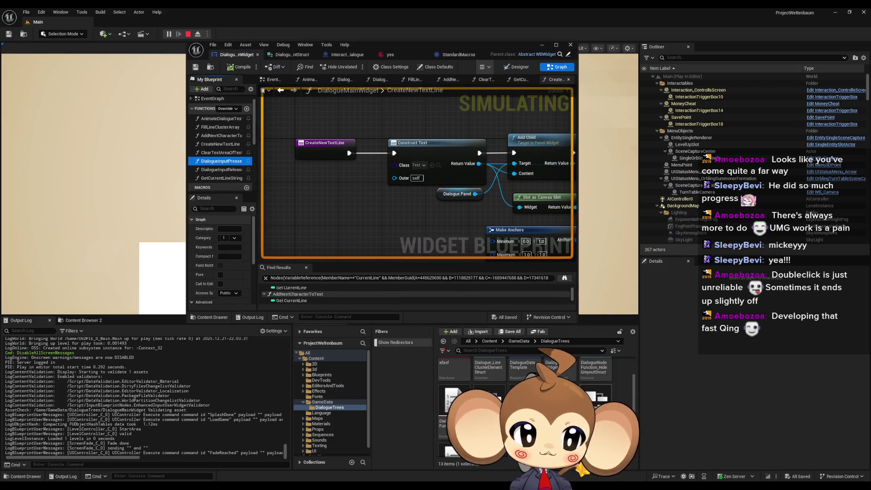
double_click(554, 368)
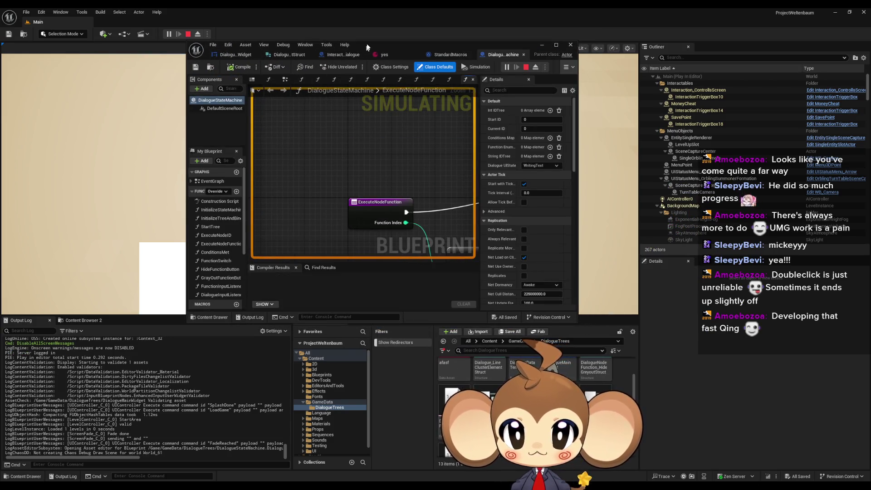
Maximize the DialogueStateMachine editor and inspect its DialogueInputListener graph and Dialogue UIState getter.
drag(375, 47, 422, 85)
double_click(423, 86)
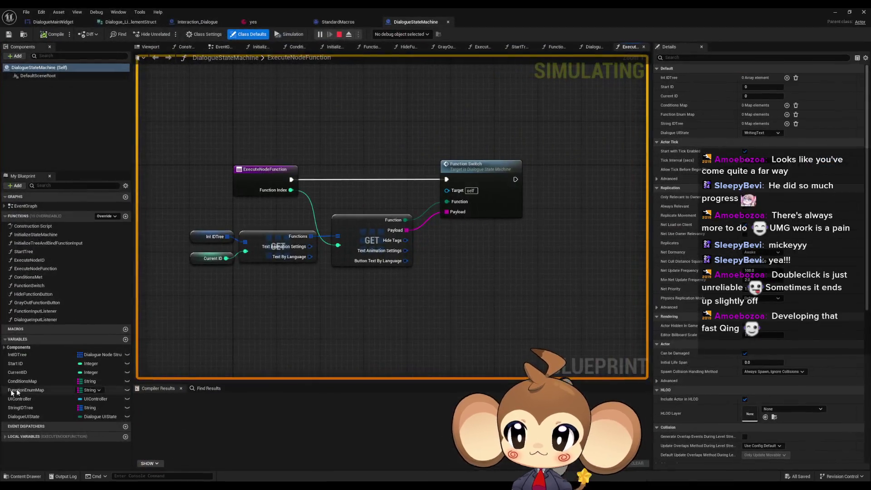
click(32, 320)
double_click(33, 321)
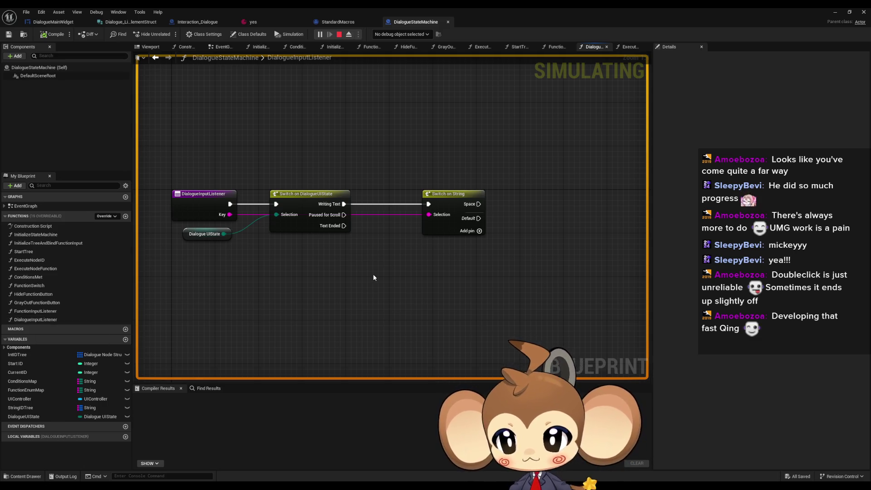
drag(373, 273, 371, 277)
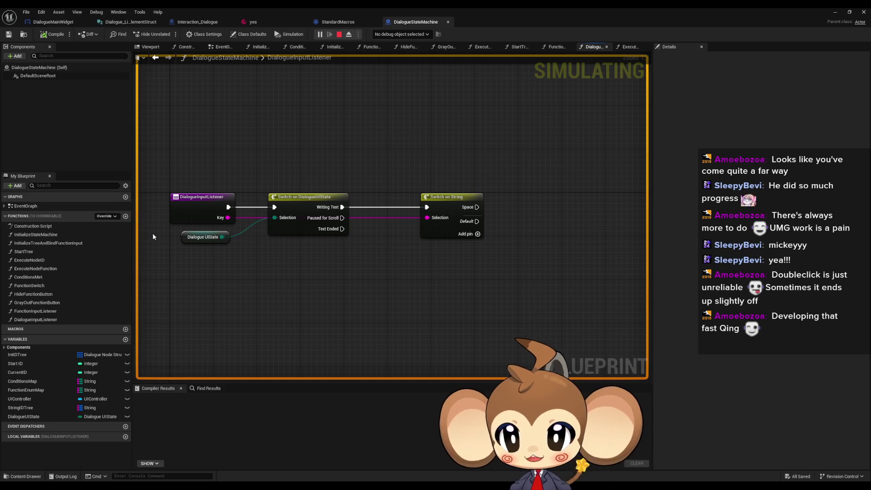
click(214, 241)
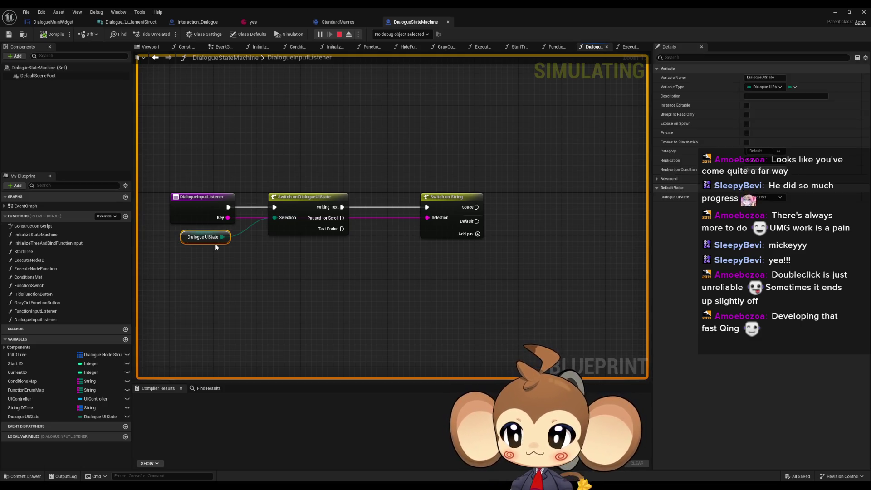
click(216, 245)
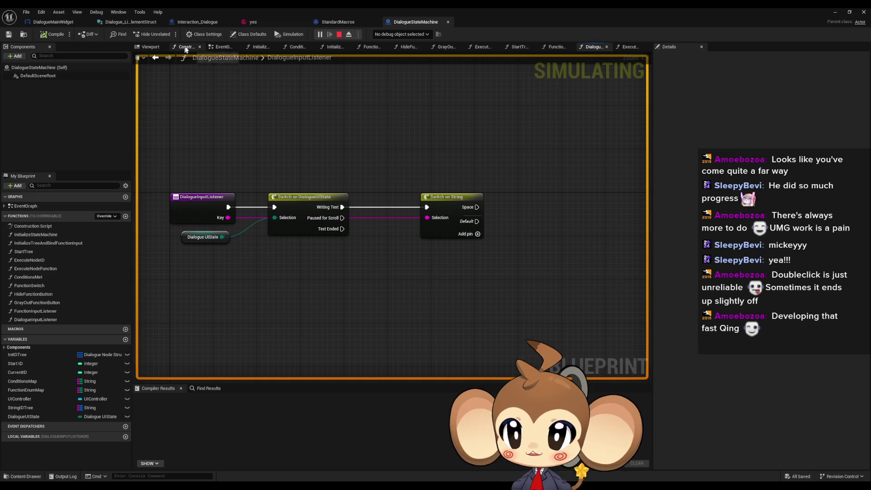
Glance at the Interaction_Dialogue blueprint, then return to DialogueMainWidget.
click(190, 23)
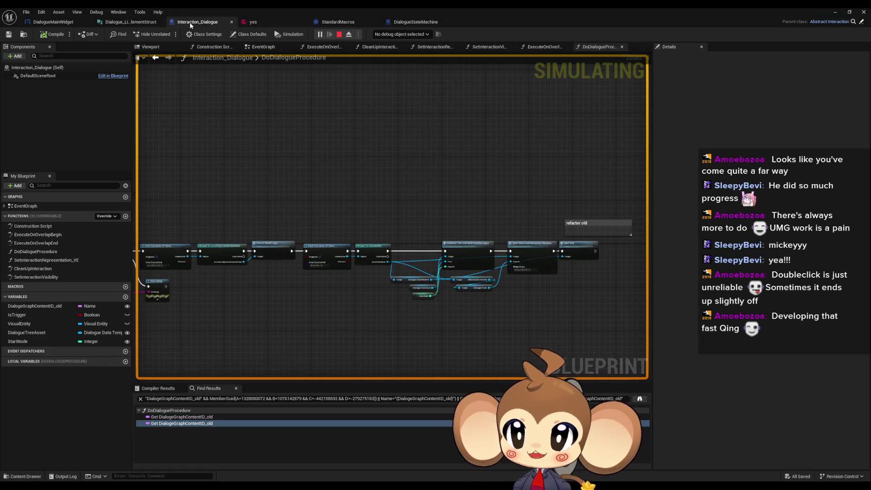
scroll(408, 272, down, 3)
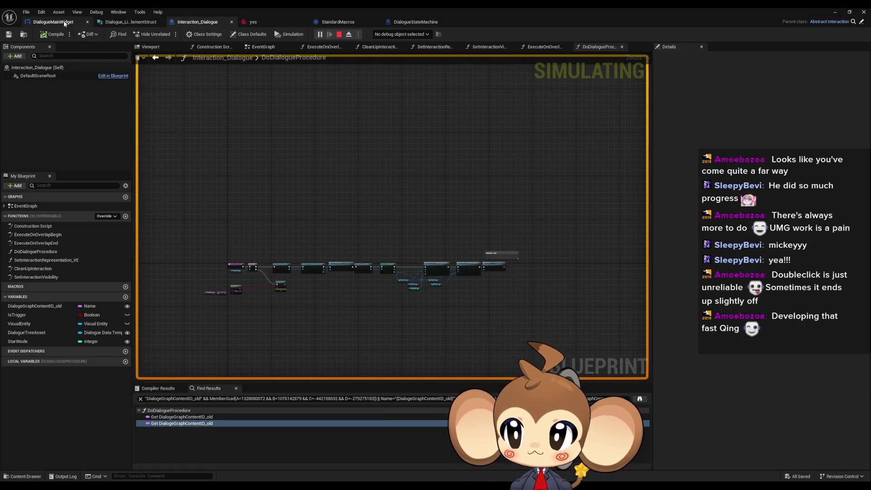
click(64, 24)
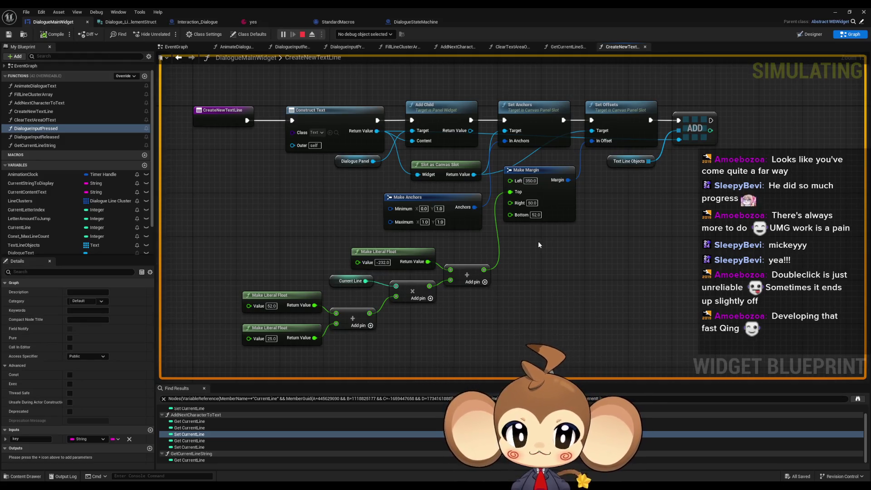
Pan across the CreateNewTextLine graph, then switch DialogueMainWidget to its Designer layout.
mouse_move(539, 245)
mouse_down()
mouse_move(527, 258)
mouse_move(546, 260)
mouse_up()
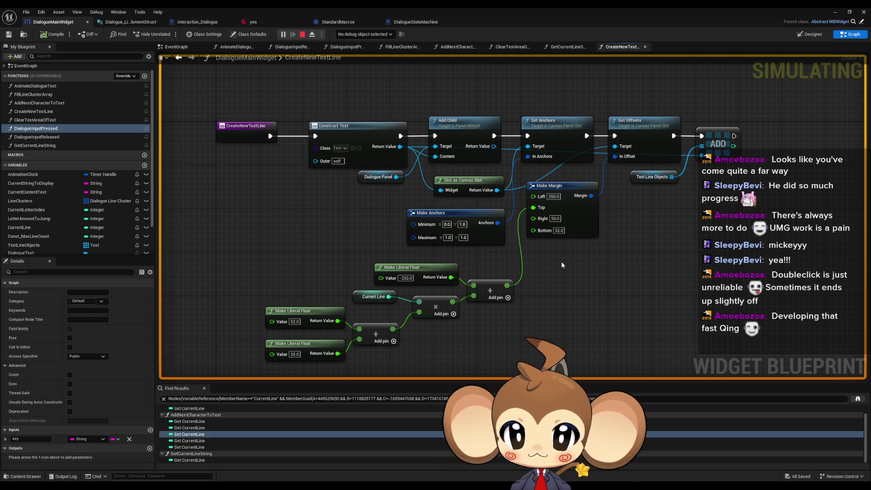
drag(598, 249, 521, 248)
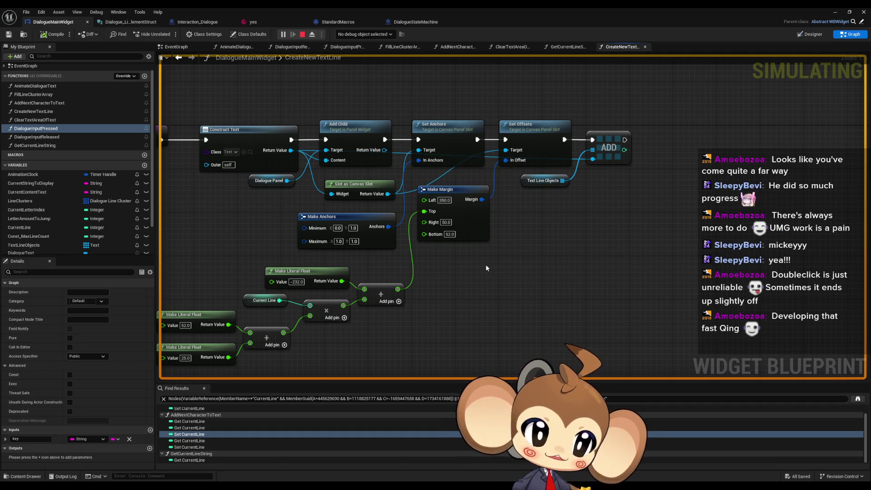
mouse_move(481, 271)
mouse_down()
mouse_move(560, 239)
mouse_move(527, 294)
mouse_up()
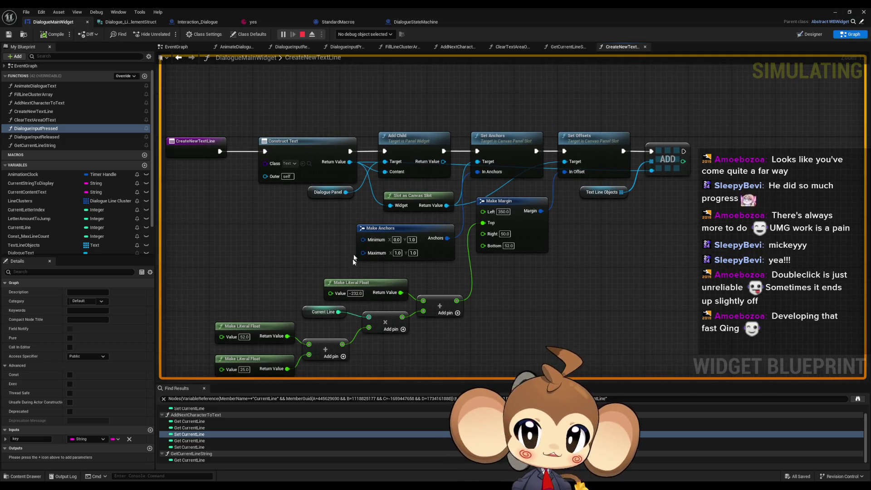
drag(352, 258, 370, 256)
drag(304, 223, 235, 223)
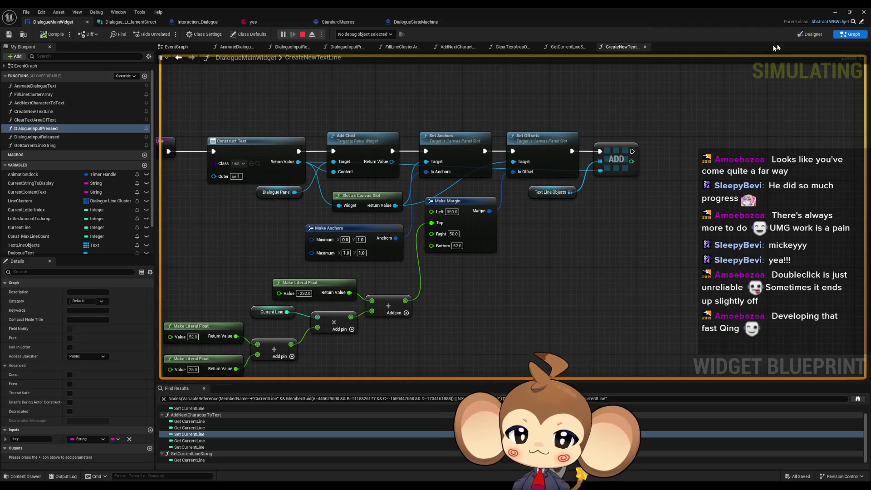
click(812, 34)
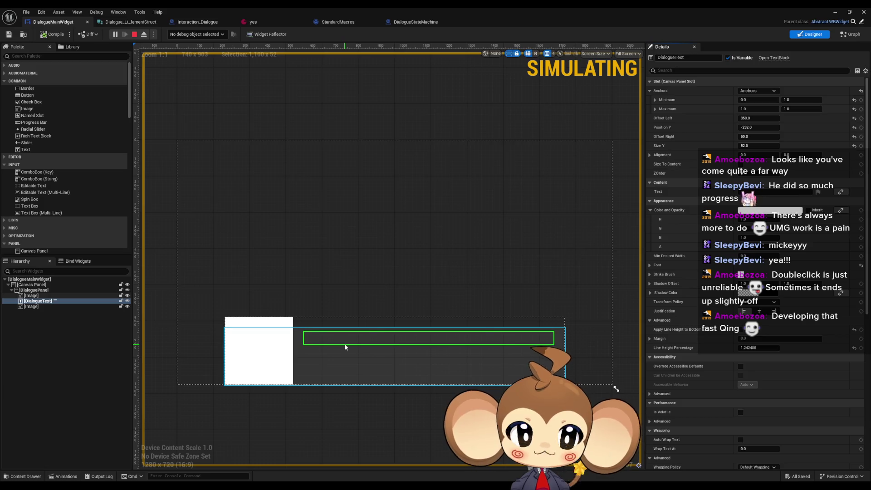
Rename the DialogueText widget in the Hierarchy to 'DEleteMeAfterFinished'.
click(97, 299)
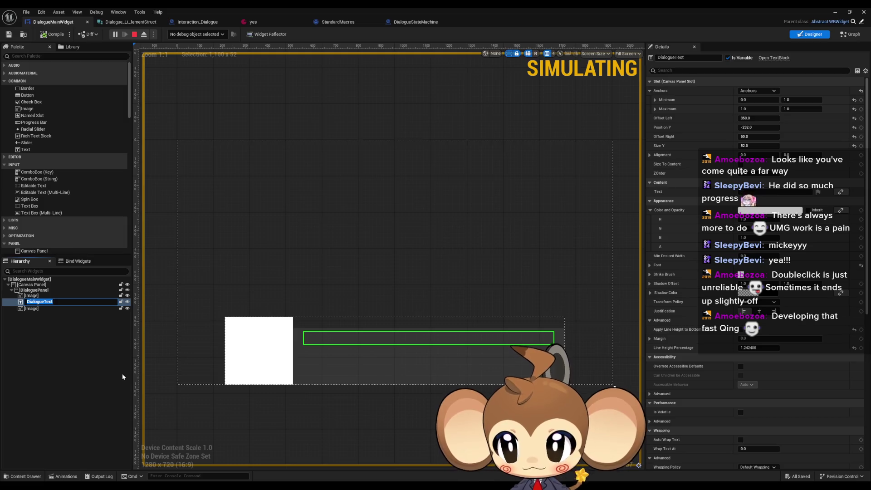
text(DE)
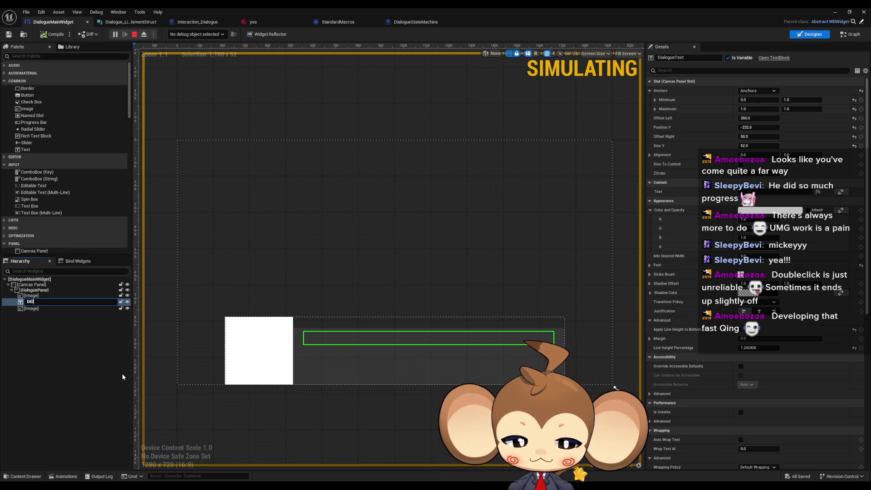
text(leteMeAfte)
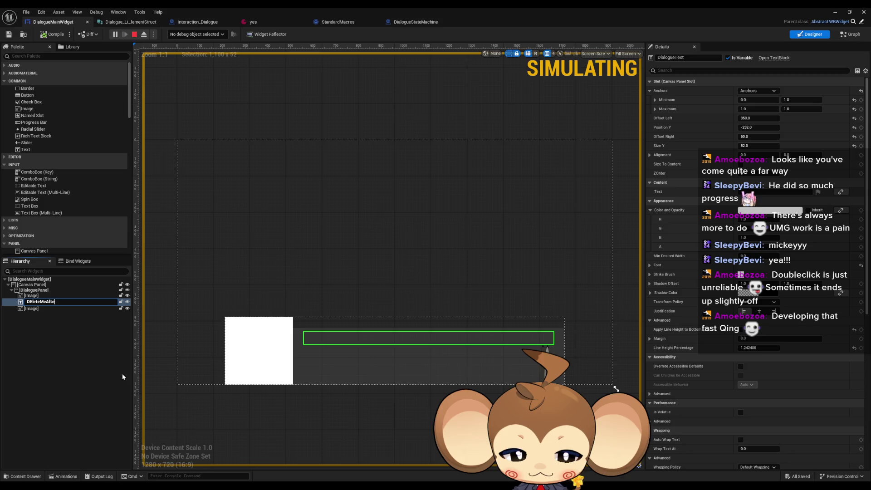
text(rFinished)
key(Return)
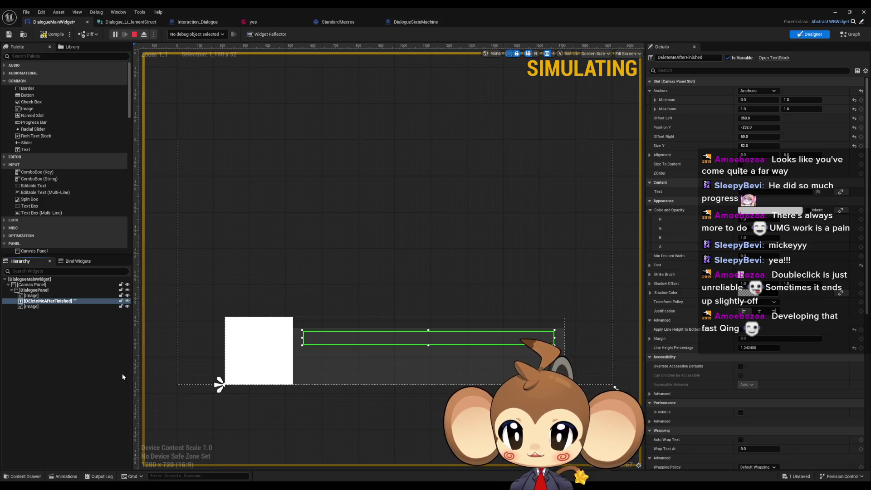
key(F2)
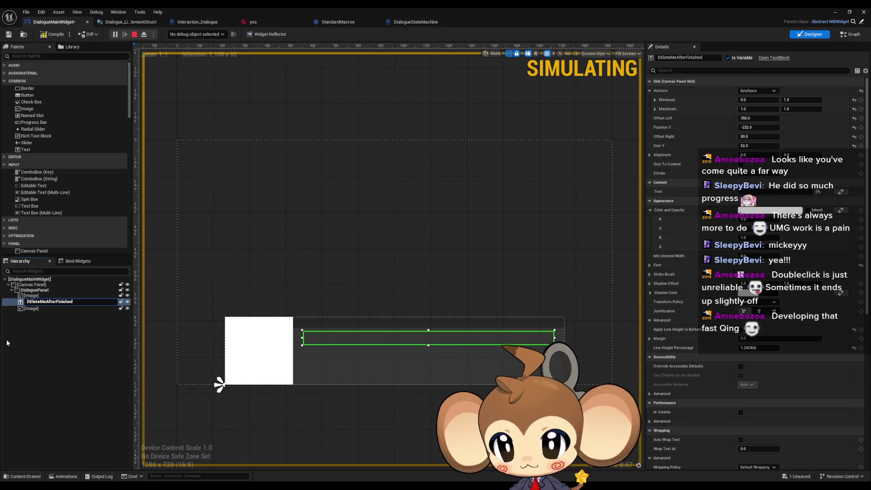
key(Return)
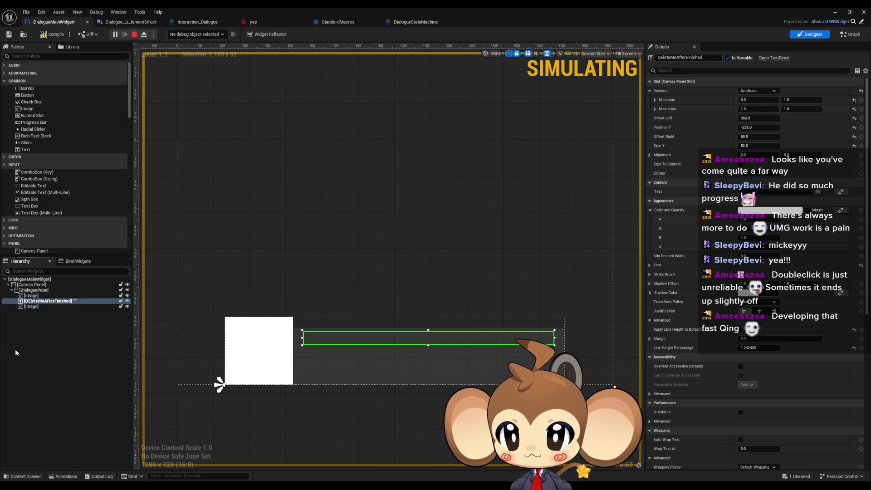
key(F2)
text(e)
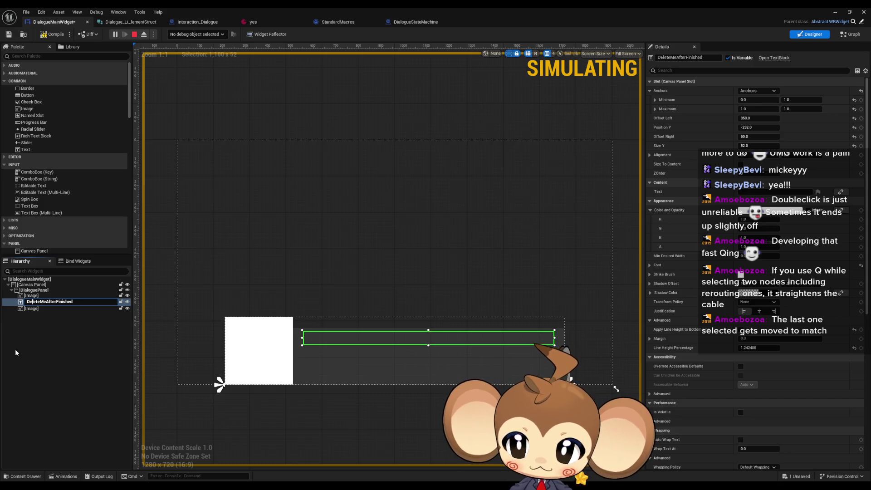
key(Return)
Fix the typo so the widget is named 'DeleteMeAfterFinished', then return to the Graph view.
key(F2)
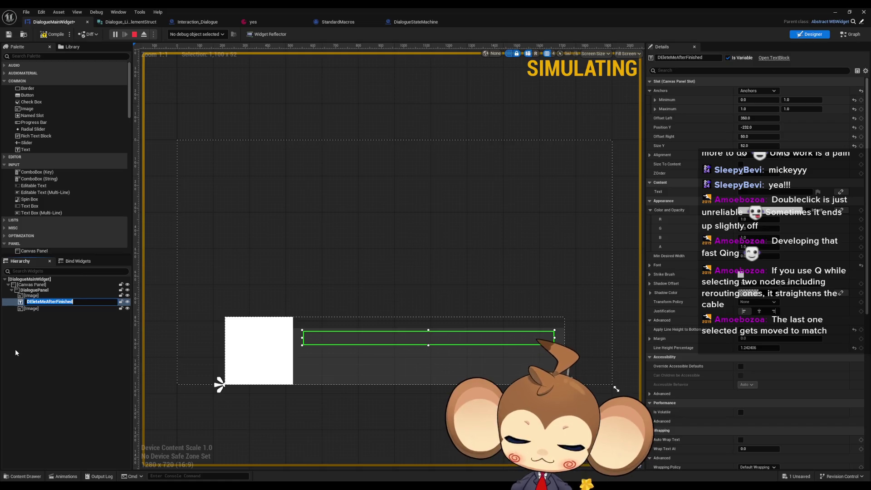
key(Home)
key(Delete)
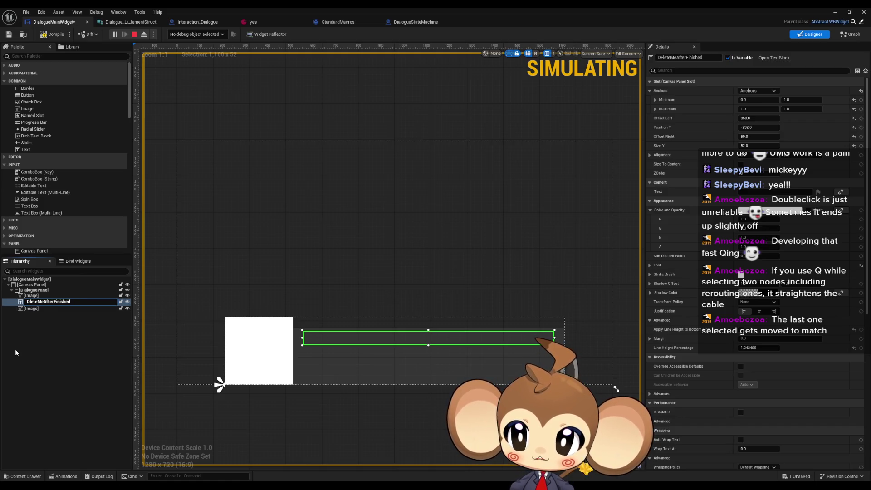
key(Return)
key(F2)
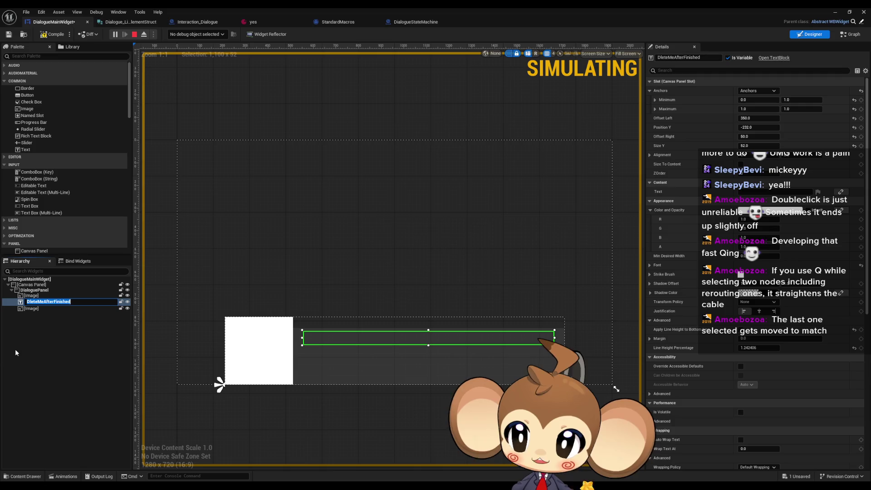
key(Home)
key(Right)
text(e)
key(Return)
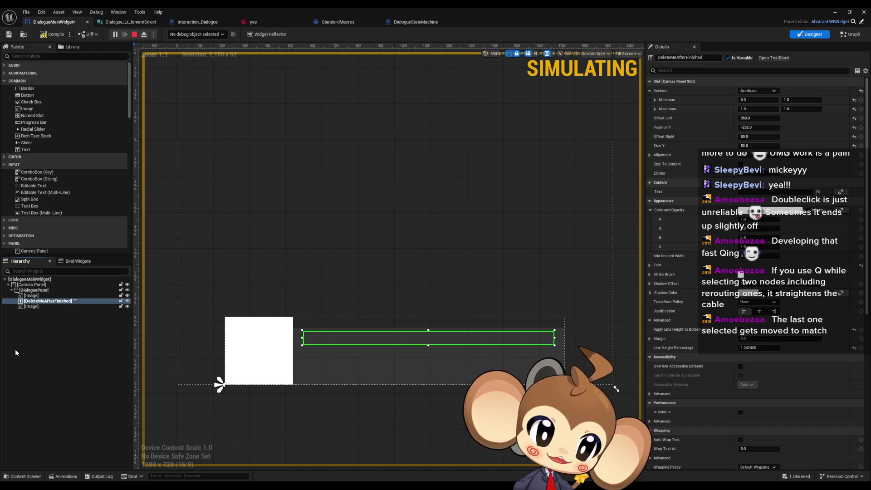
click(846, 36)
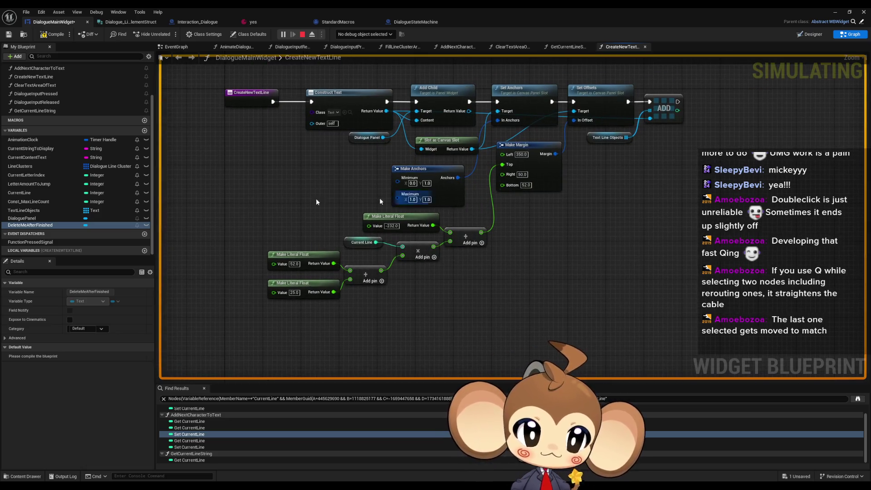
Open AddNextCharacterToText and level the two reroute points so their cable runs straight.
scroll(50, 151, up, 3)
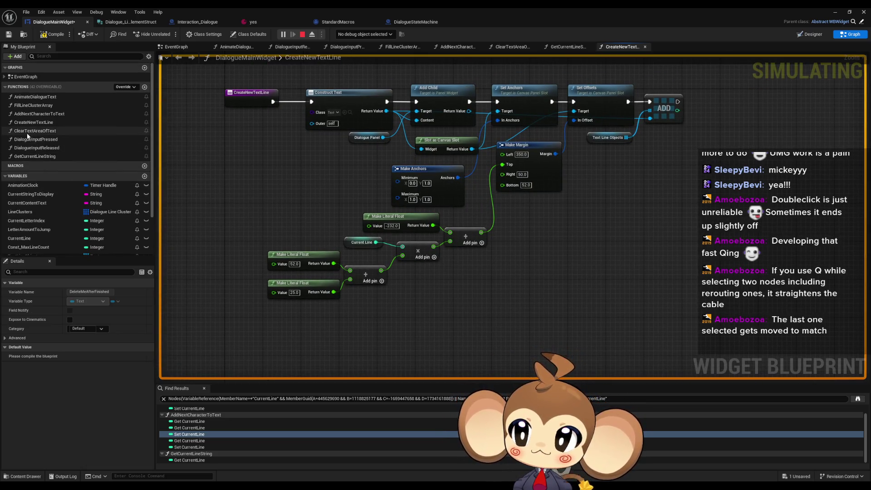
double_click(41, 113)
scroll(383, 235, down, 6)
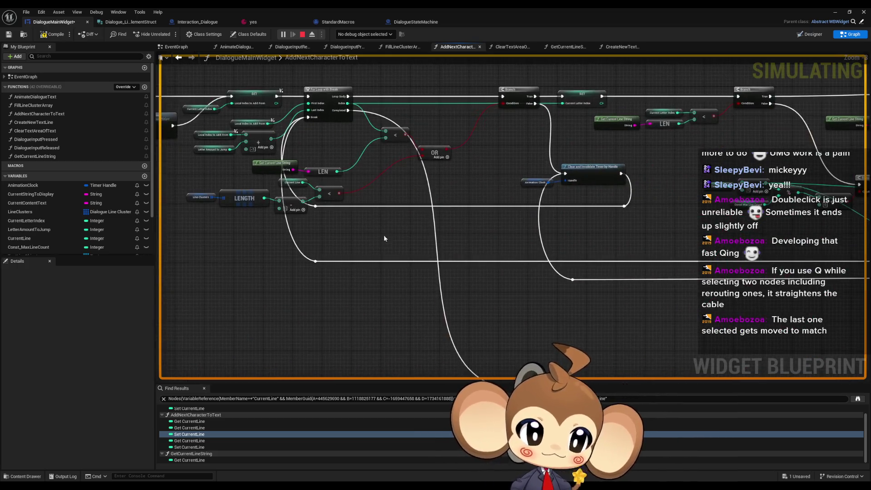
scroll(475, 234, up, 2)
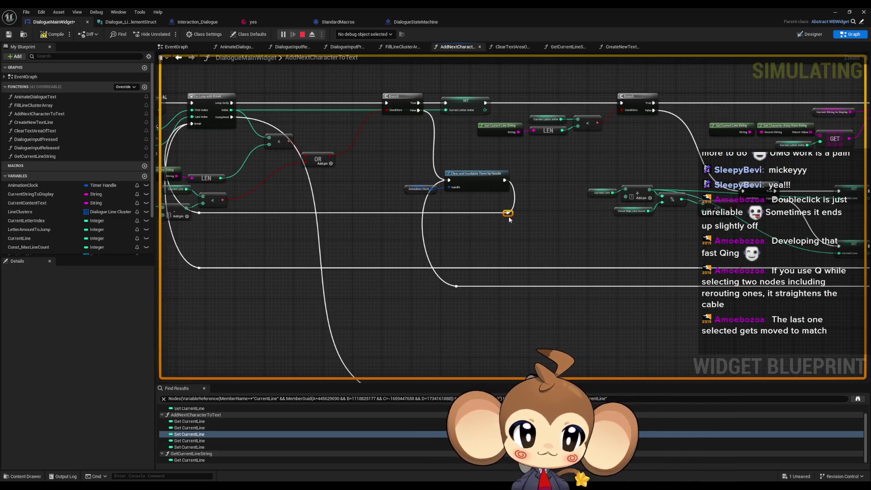
drag(504, 217, 505, 246)
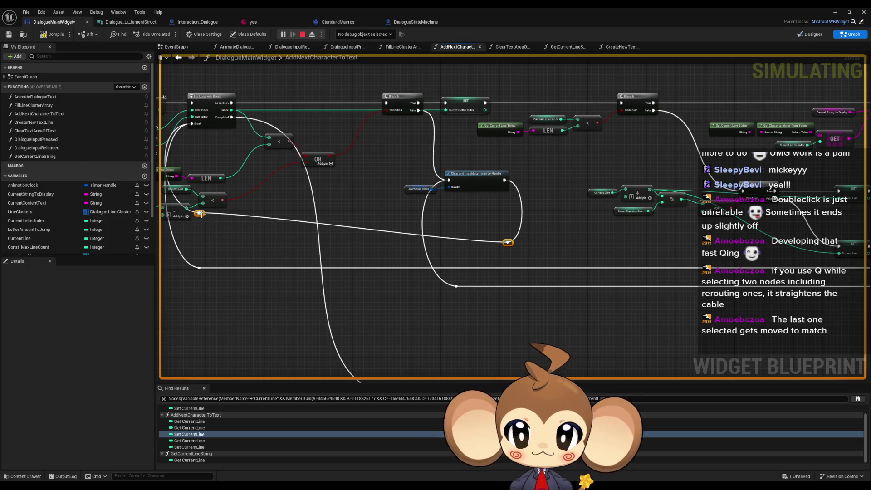
key(q)
click(374, 233)
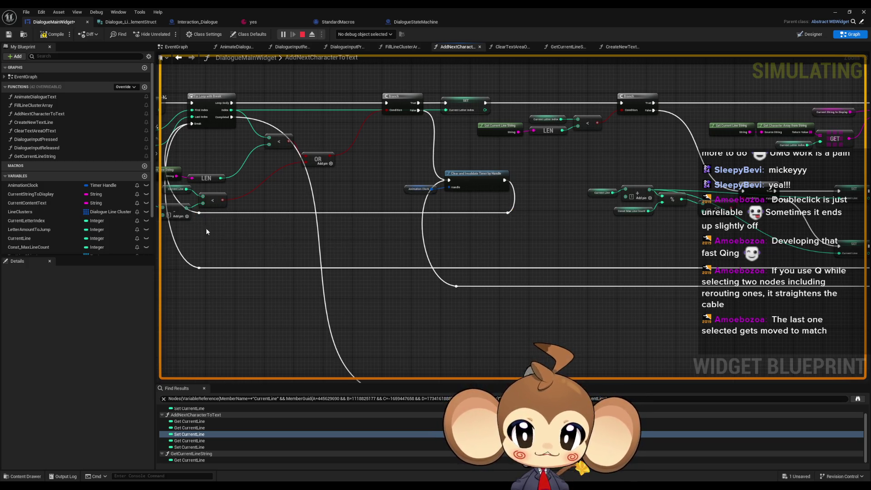
drag(198, 214, 203, 245)
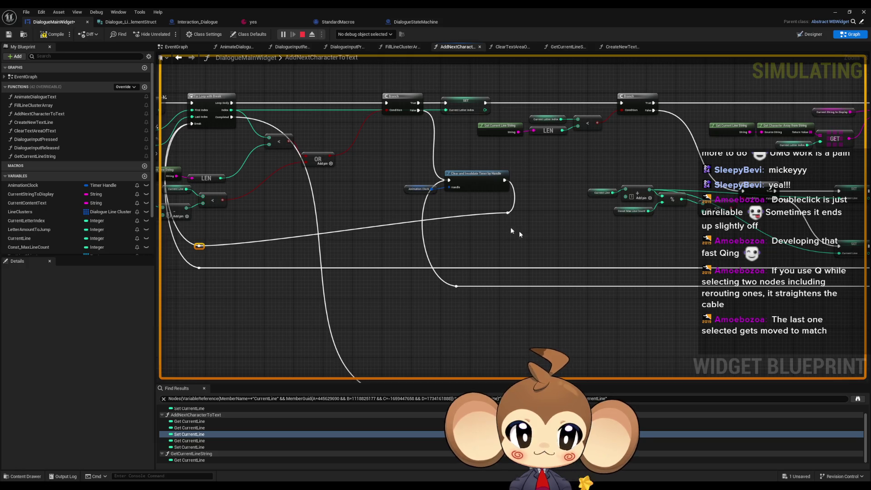
key(q)
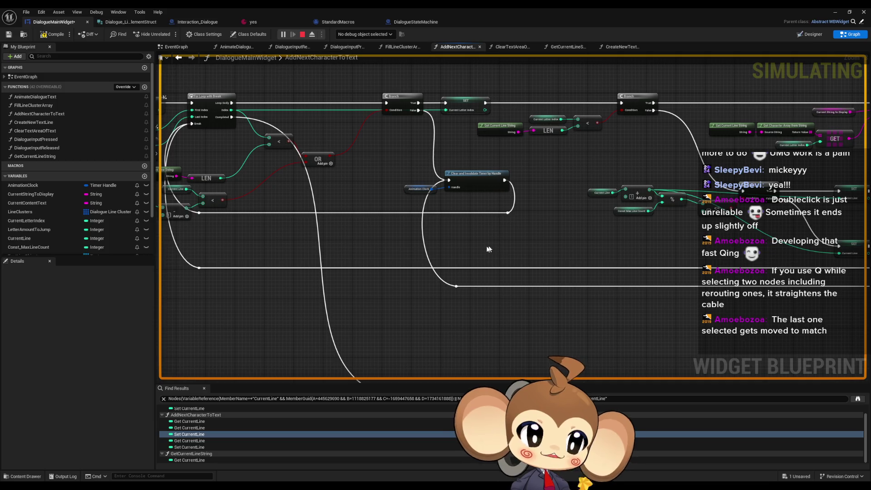
scroll(512, 206, down, 5)
scroll(612, 162, up, 7)
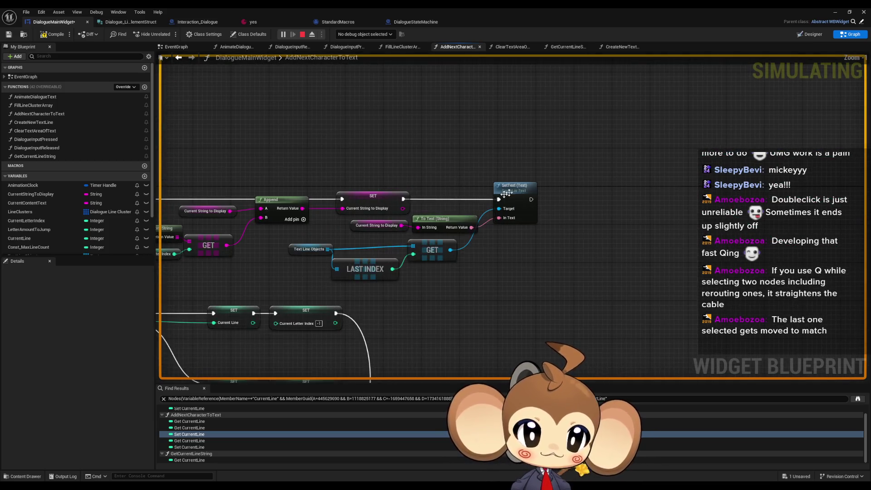
Line the SetText node up with the SET node and pan along the rest of the function.
drag(506, 194, 501, 242)
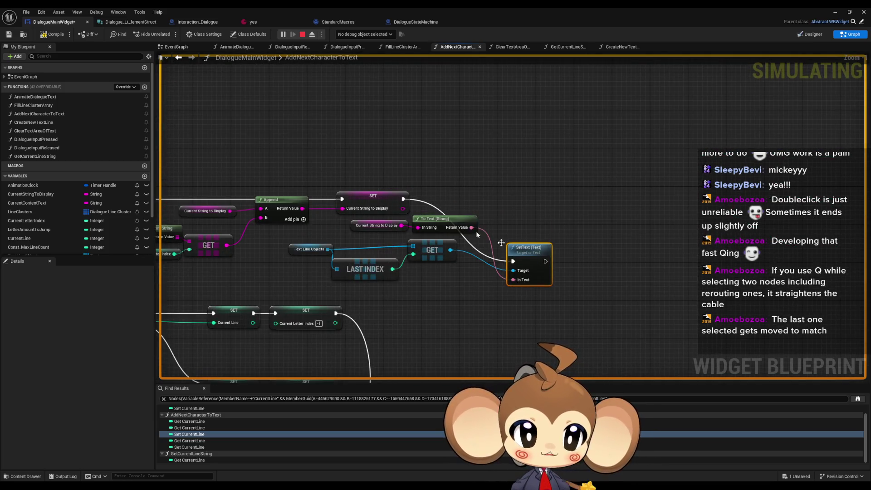
click(581, 233)
click(523, 247)
ctrl+click(373, 195)
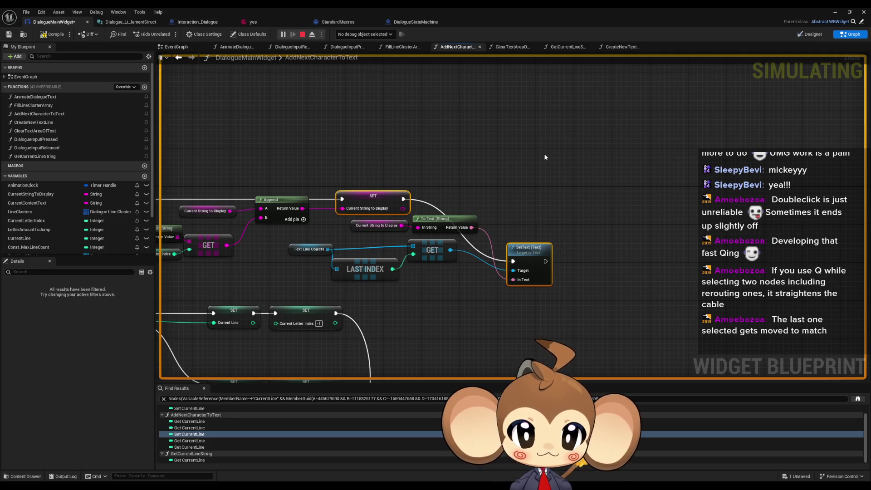
key(q)
click(509, 262)
scroll(504, 268, down, 3)
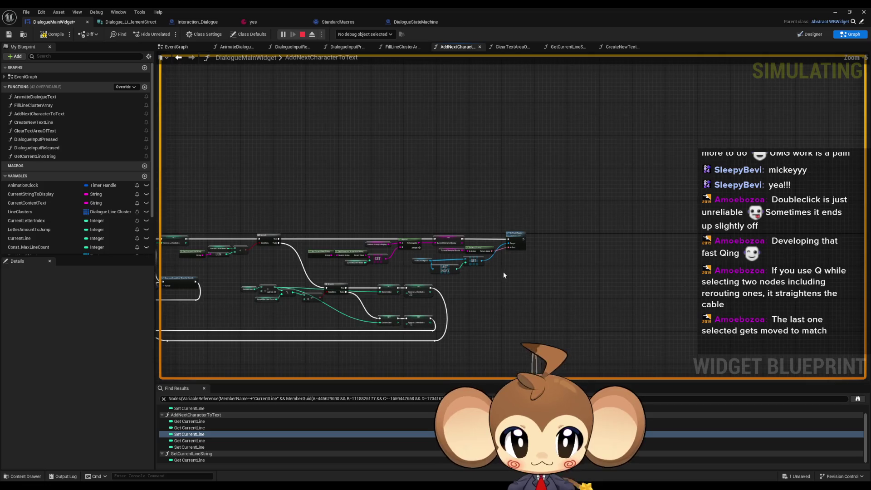
scroll(569, 259, down, 2)
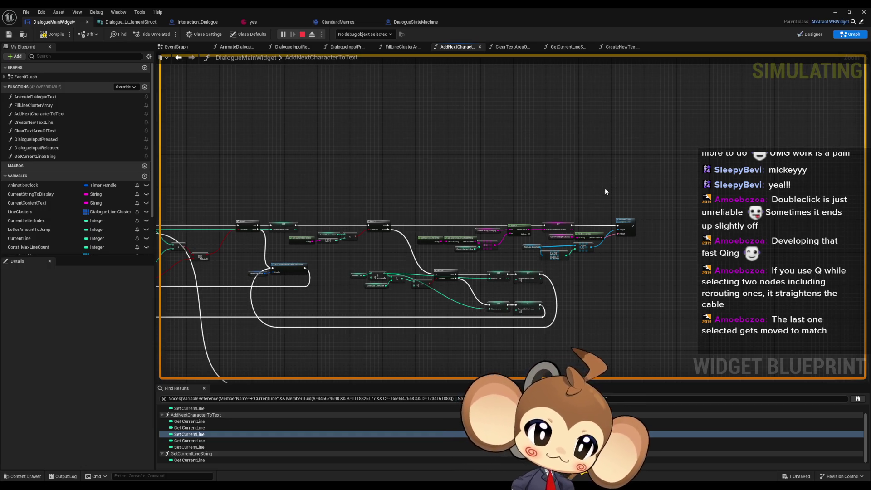
drag(484, 246, 561, 210)
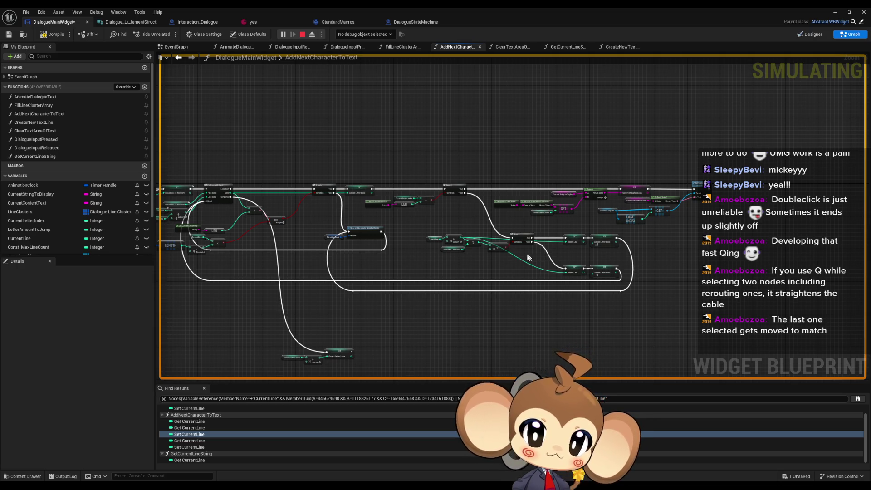
drag(413, 267, 613, 263)
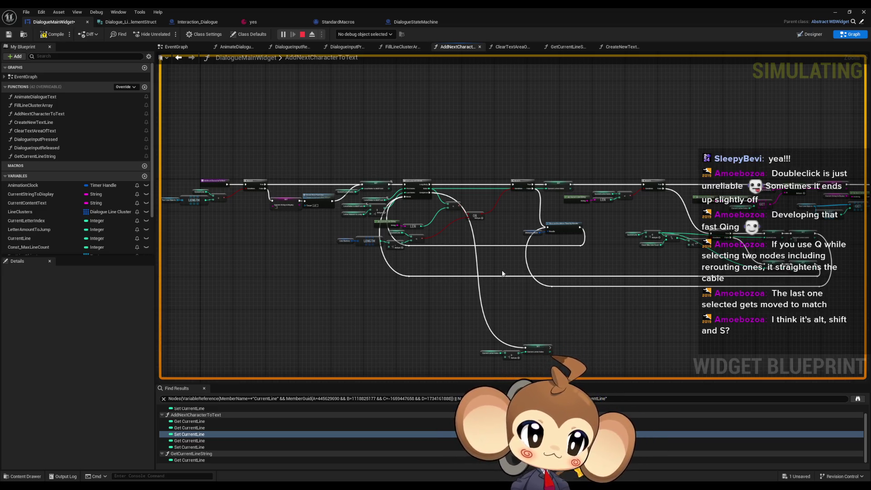
scroll(529, 314, up, 3)
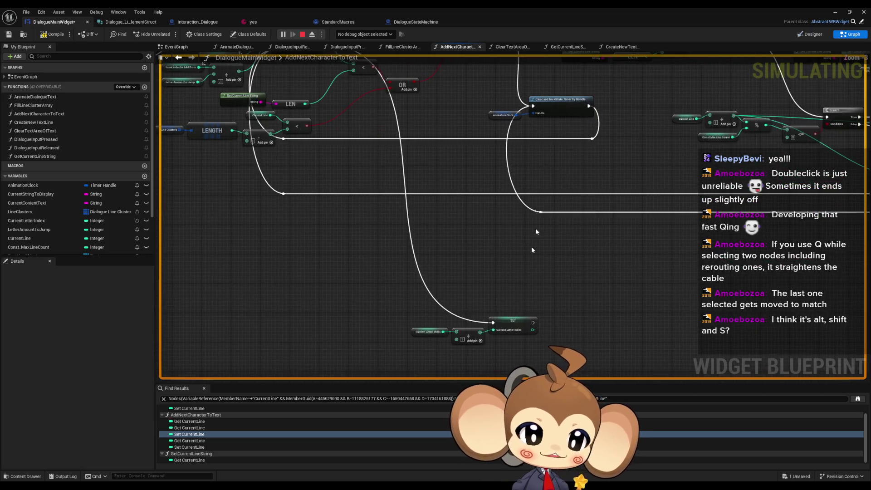
click(516, 323)
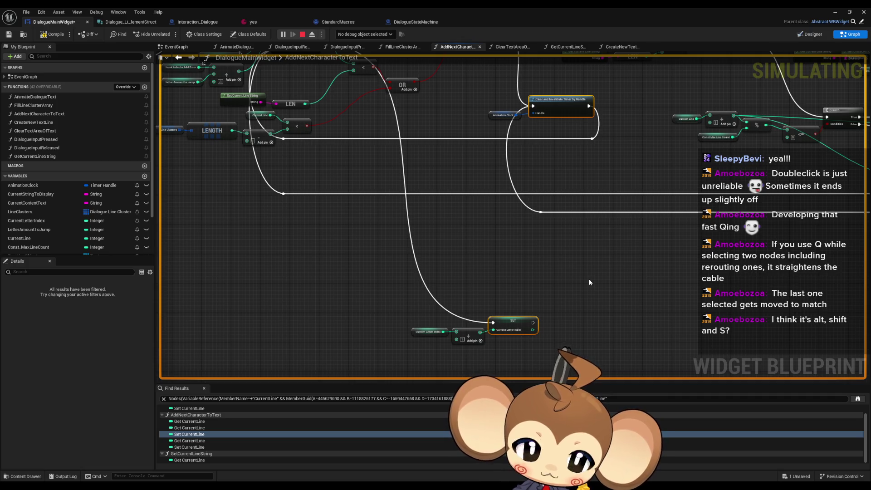
key(alt+shift+s)
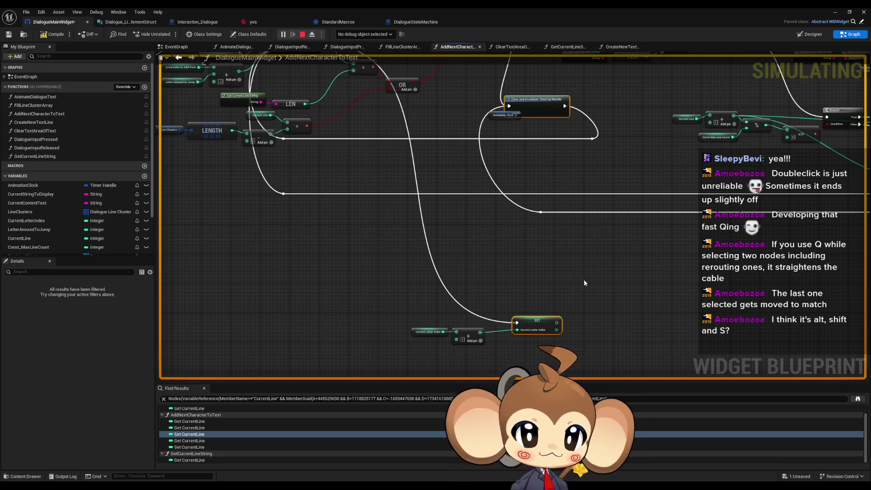
key(ctrl+z)
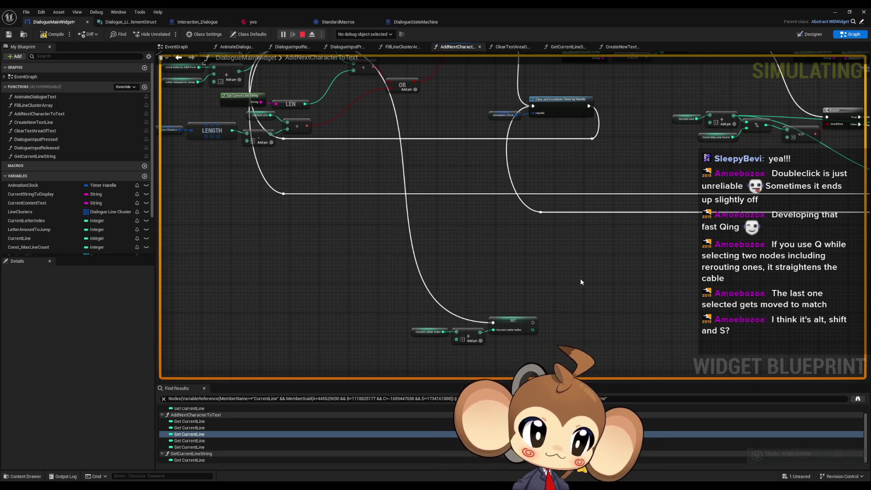
scroll(477, 244, down, 5)
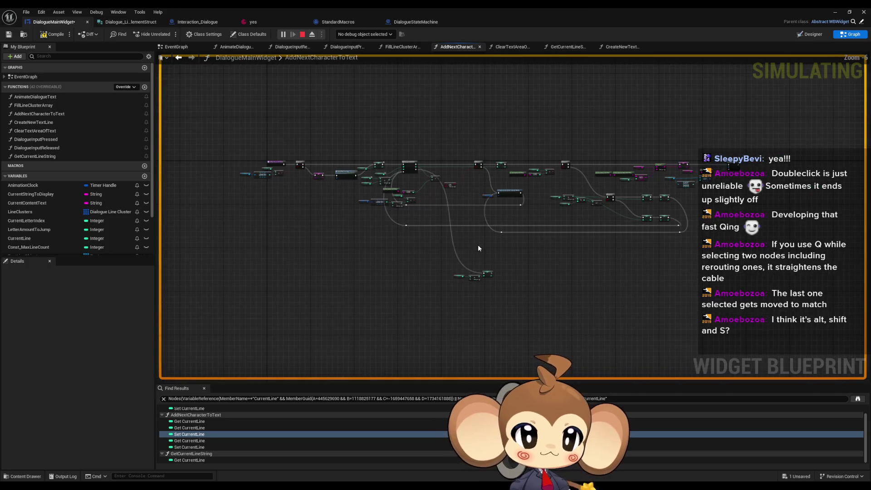
scroll(553, 251, up, 1)
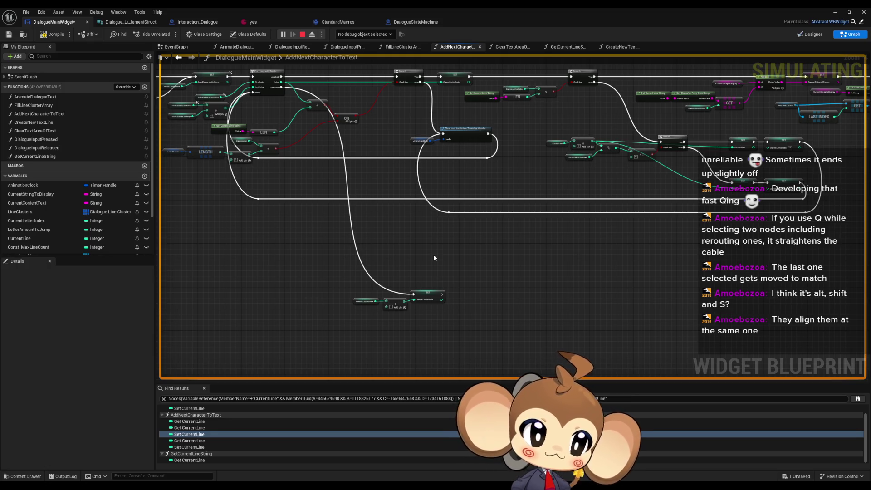
click(446, 133)
ctrl+click(425, 290)
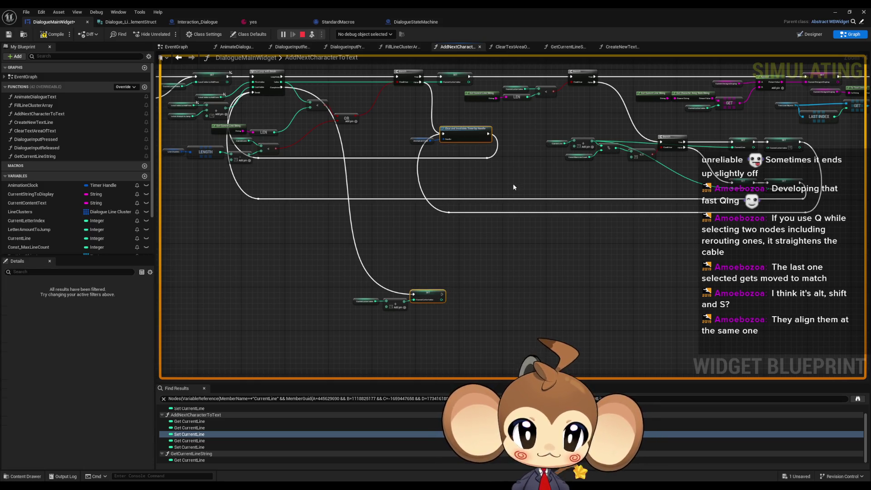
key(shift+s)
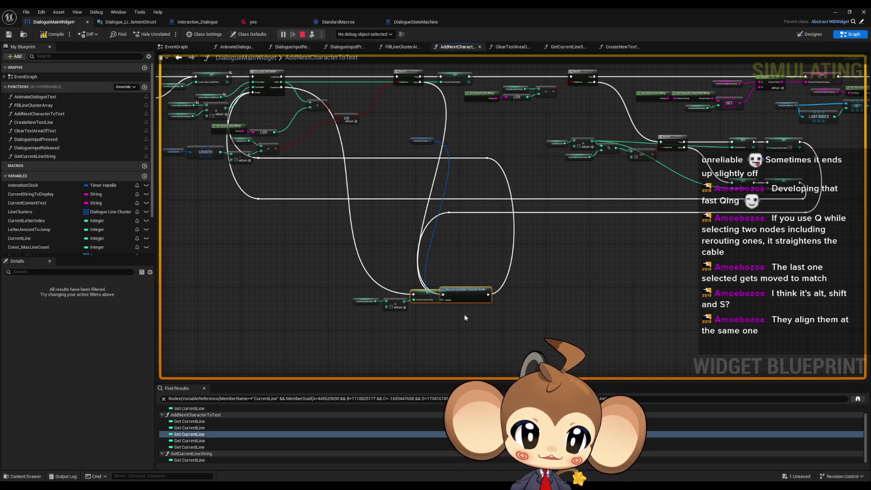
key(ctrl+z)
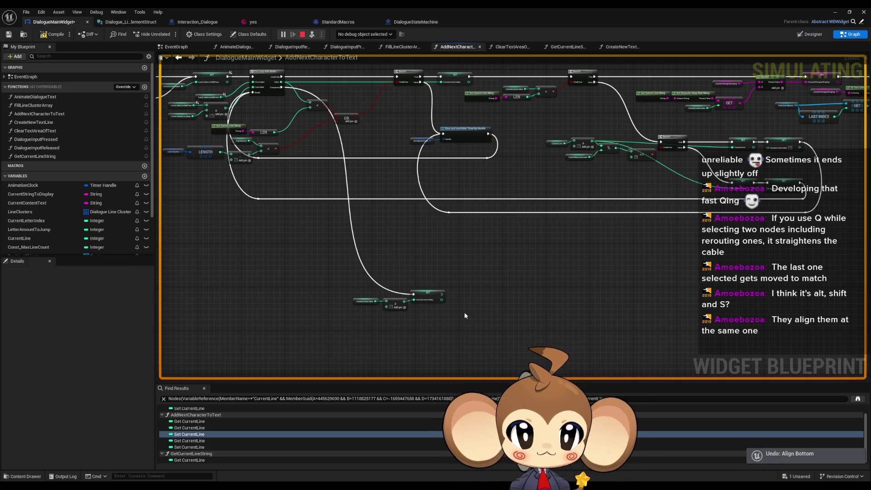
click(465, 130)
ctrl+click(428, 293)
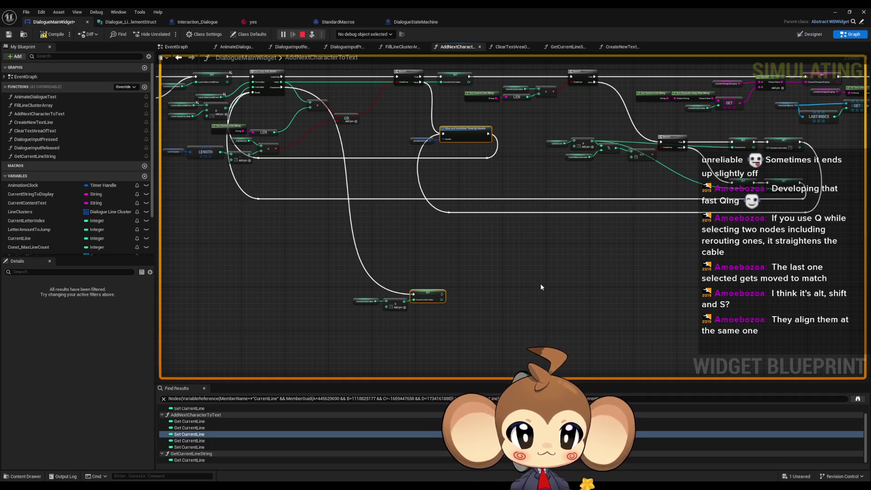
drag(540, 283, 494, 311)
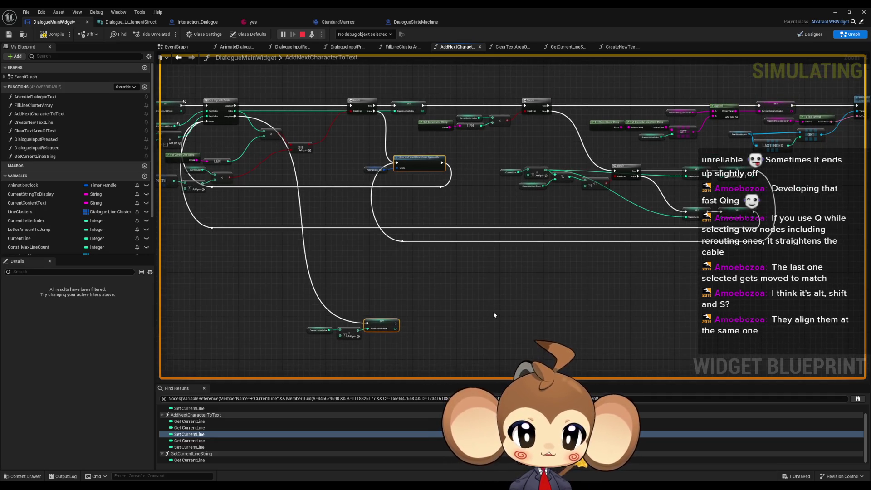
Nudge SetText upward and review the Clear and Invalidate Timer and CurrentLetterIndex SET nodes.
drag(632, 277, 638, 195)
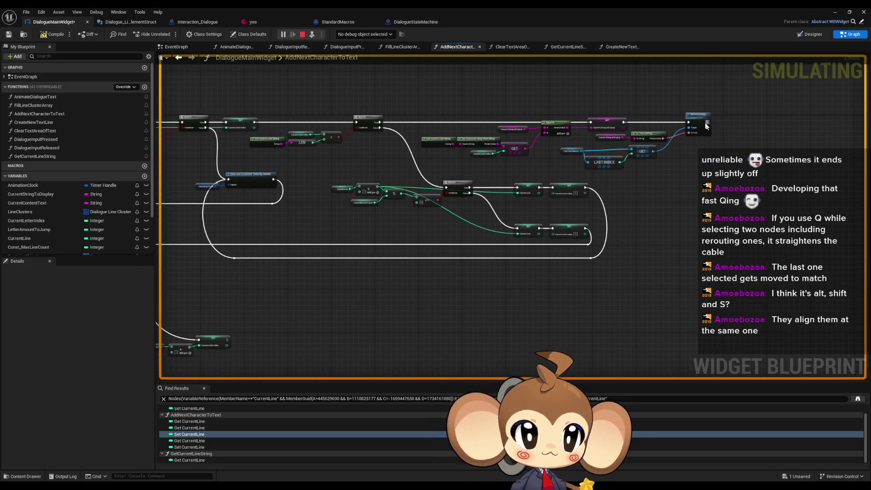
drag(706, 126, 706, 103)
click(251, 173)
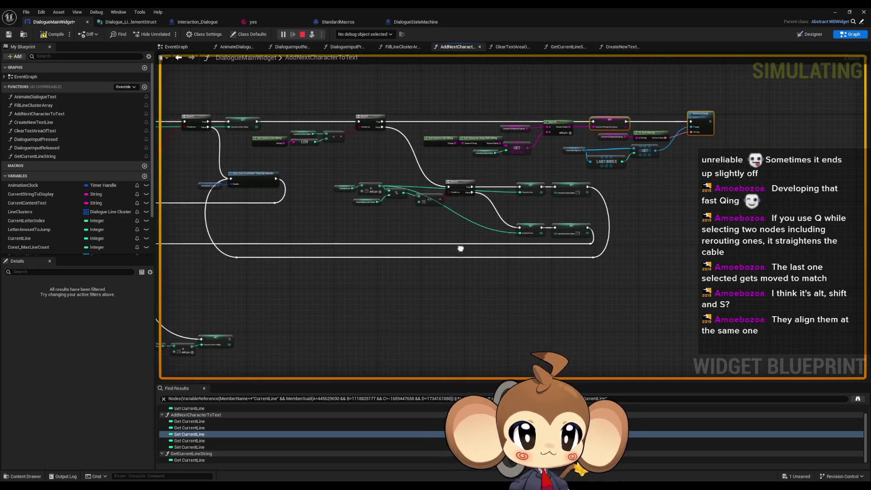
drag(251, 174, 424, 130)
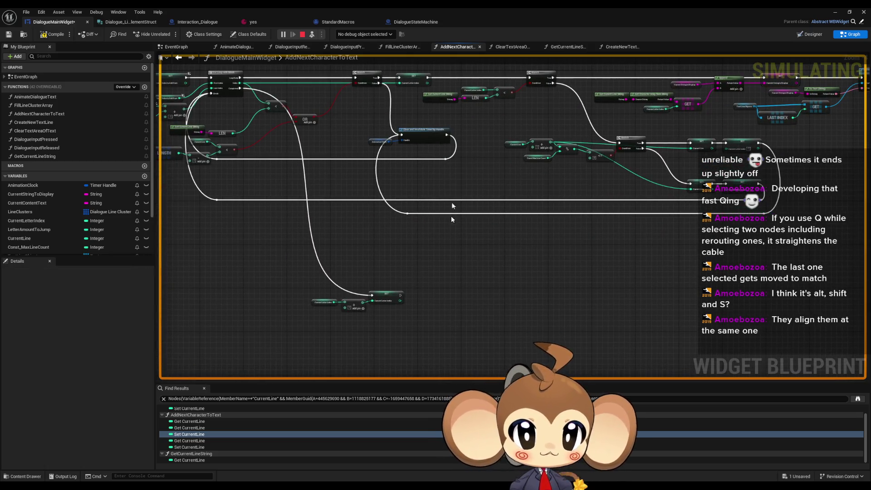
click(386, 295)
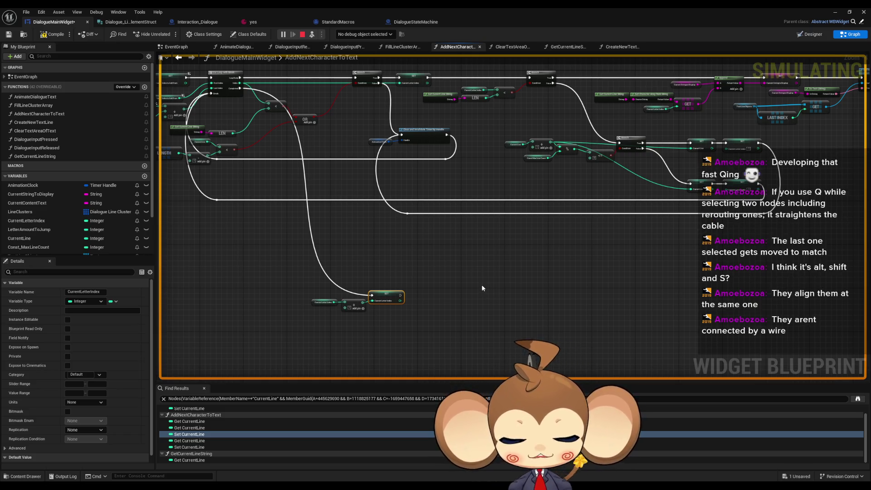
click(611, 240)
drag(612, 240, 516, 288)
Straighten the execution wire between SET and SetText, nudging SetText into line.
drag(778, 119, 779, 99)
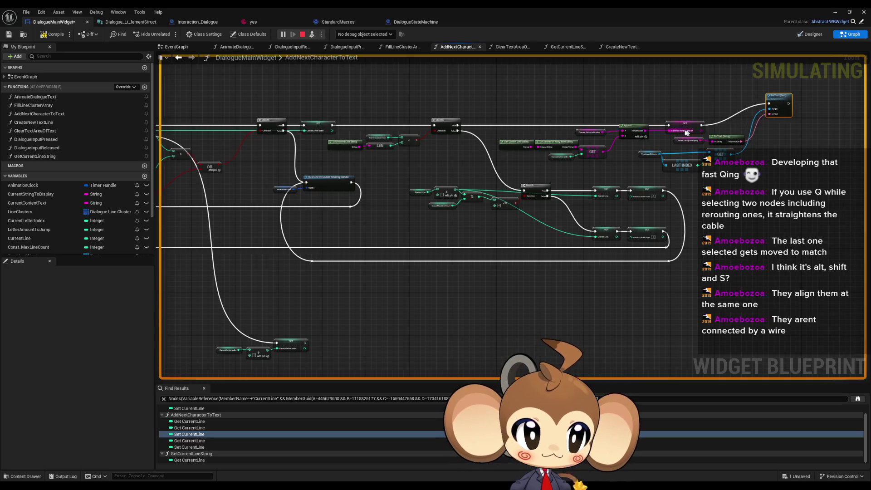
shift+click(685, 123)
key(q)
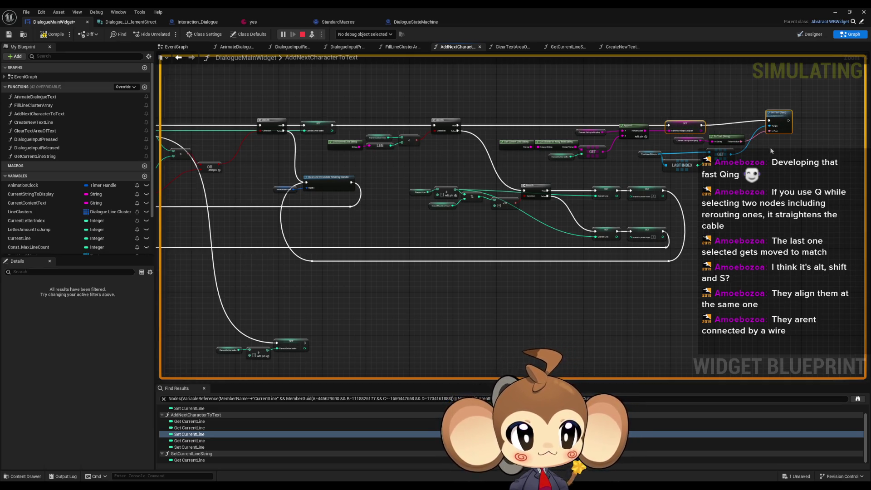
drag(766, 130, 453, 227)
scroll(454, 227, up, 4)
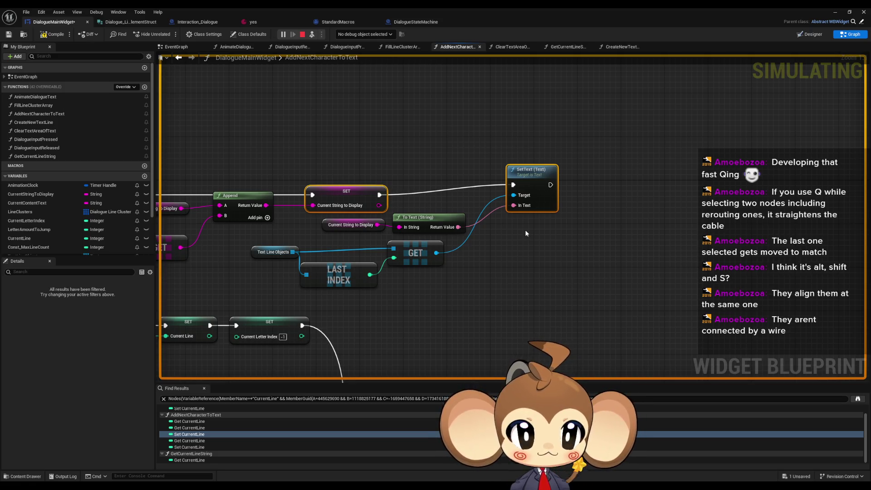
mouse_move(536, 194)
mouse_down()
mouse_move(536, 205)
mouse_move(527, 196)
mouse_up()
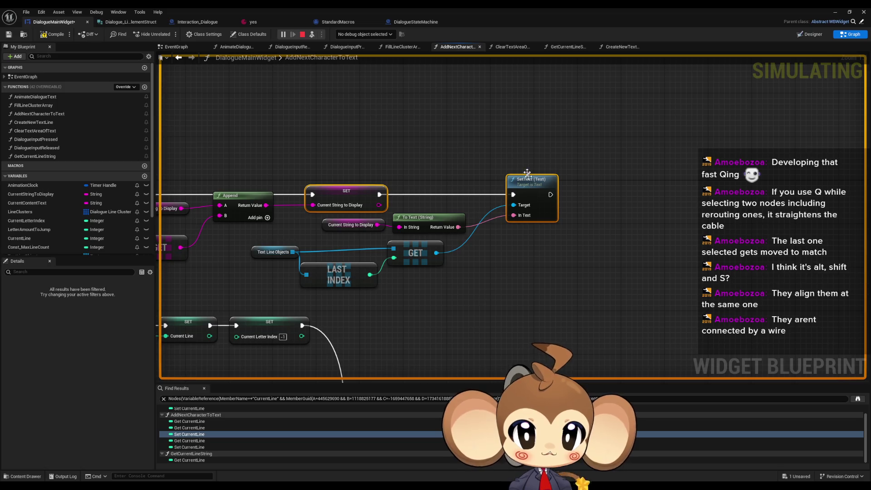
Zoom out and pan over the Branch nodes and left side to review the graph.
scroll(526, 277, down, 3)
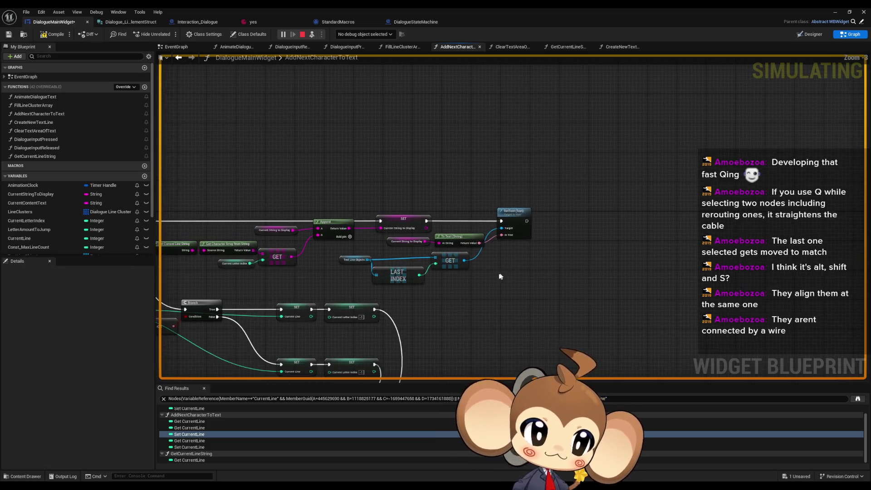
mouse_move(478, 277)
mouse_down()
mouse_move(562, 212)
mouse_move(659, 190)
mouse_up()
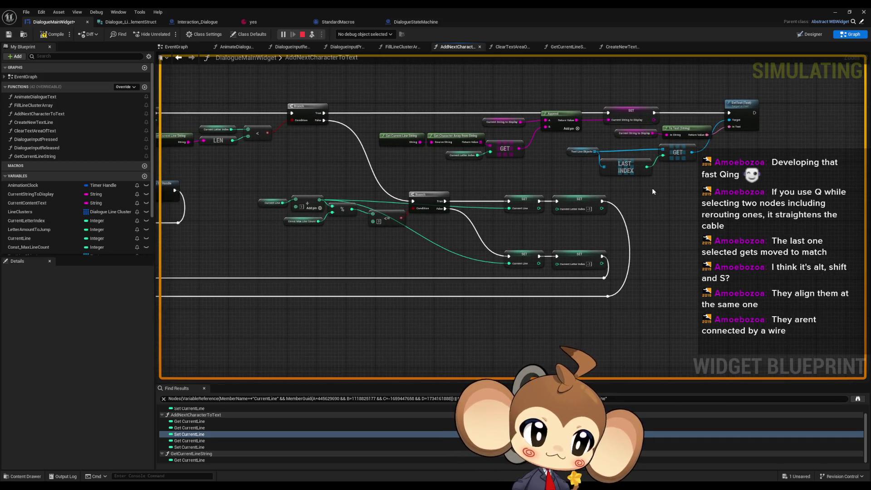
drag(164, 270, 422, 236)
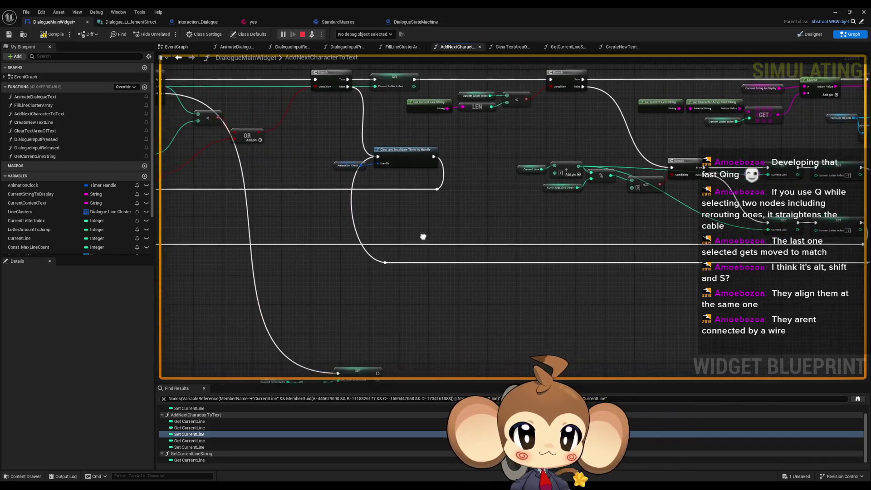
scroll(524, 272, down, 6)
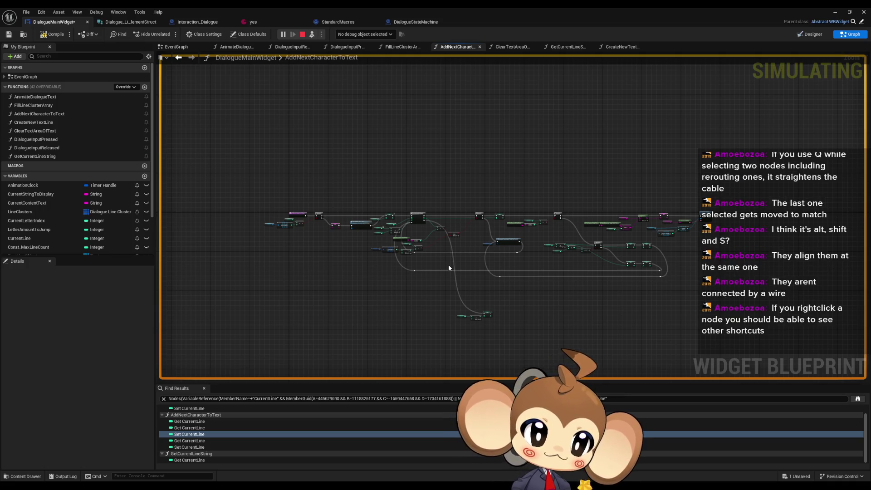
scroll(533, 283, up, 5)
click(416, 294)
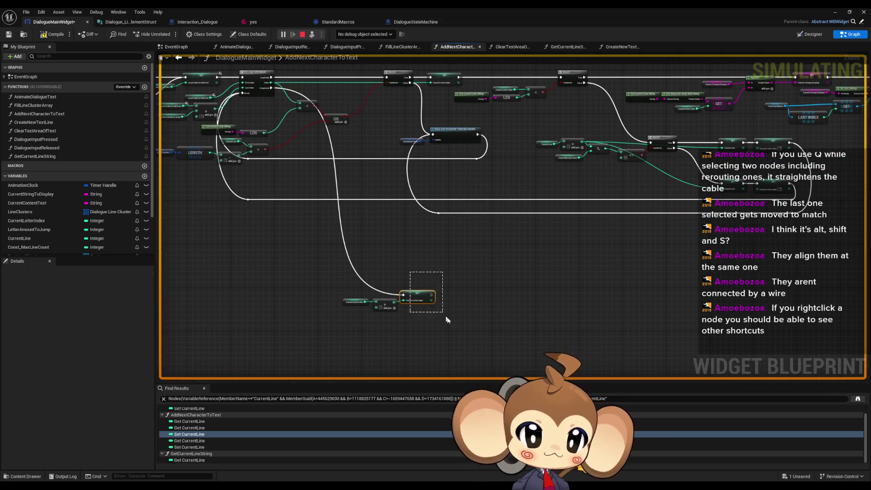
ctrl+click(449, 136)
right_click(449, 137)
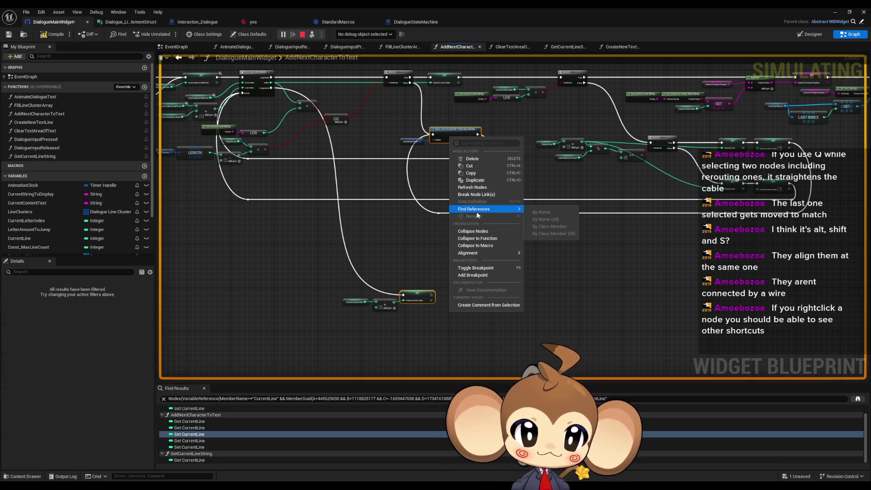
mouse_move(479, 256)
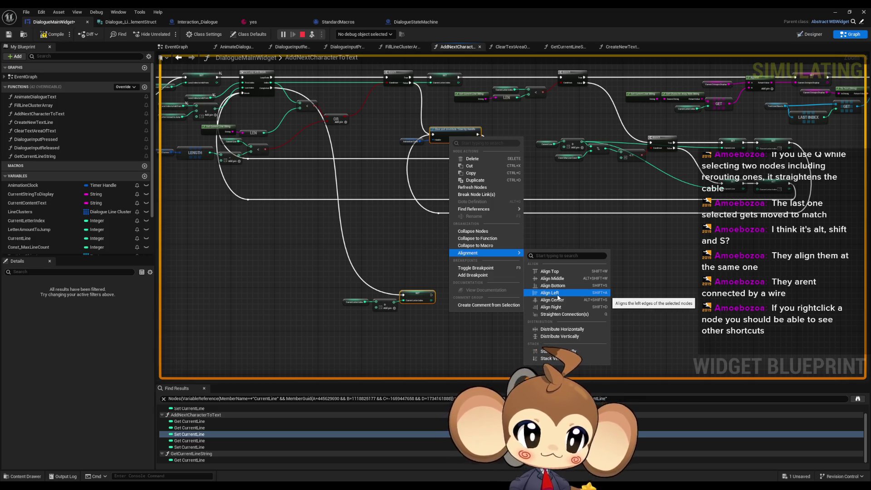
click(561, 307)
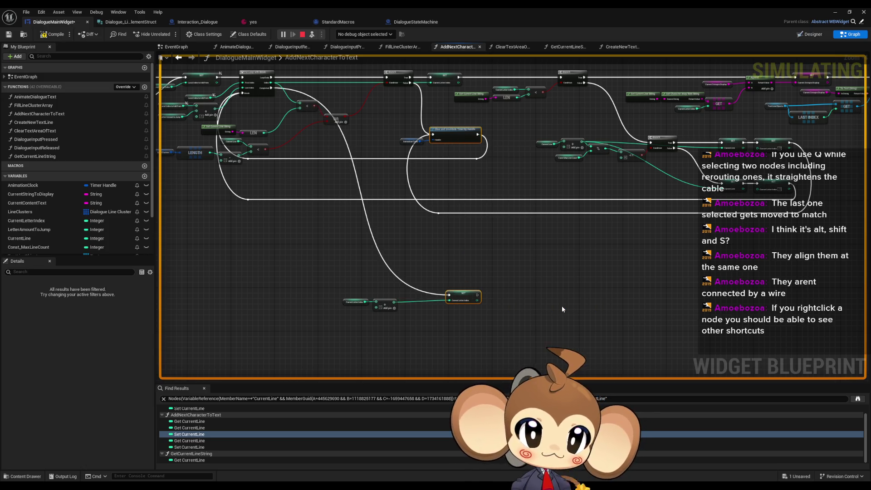
key(ctrl+z)
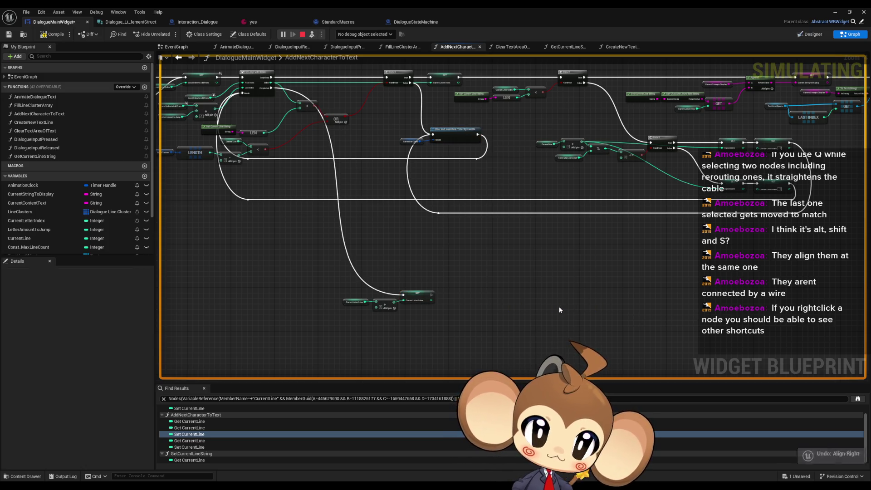
click(455, 135)
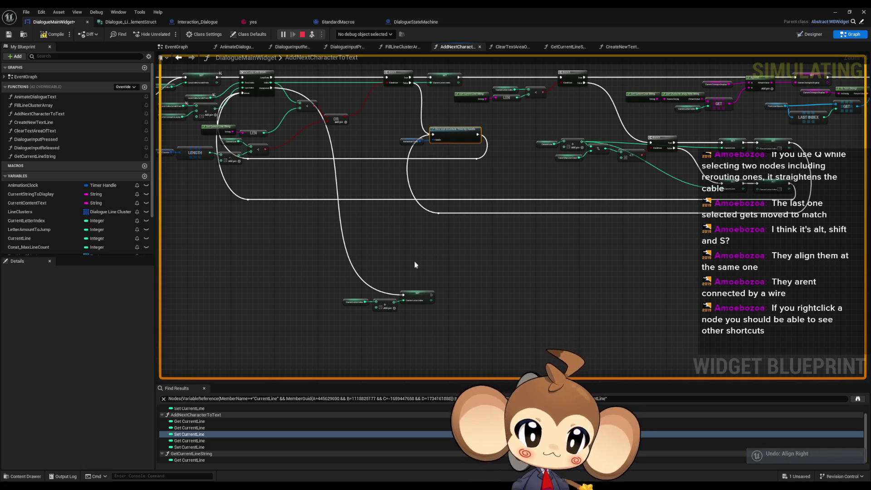
right_click(420, 298)
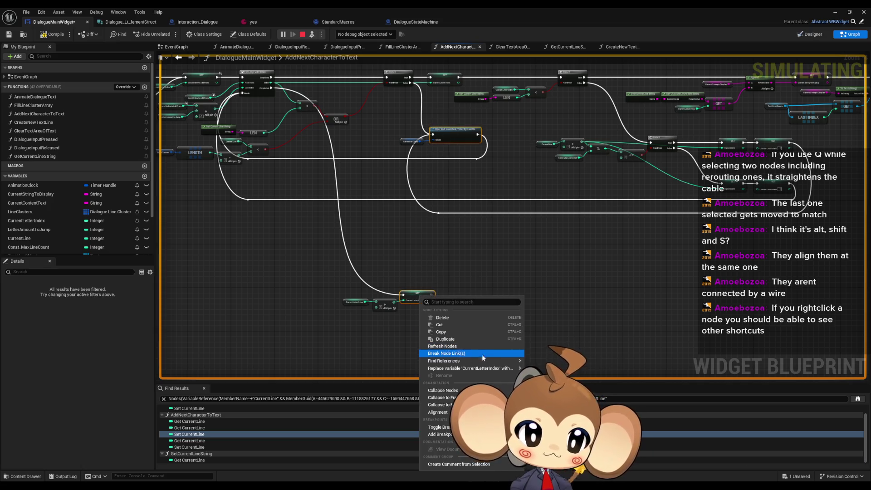
mouse_move(472, 362)
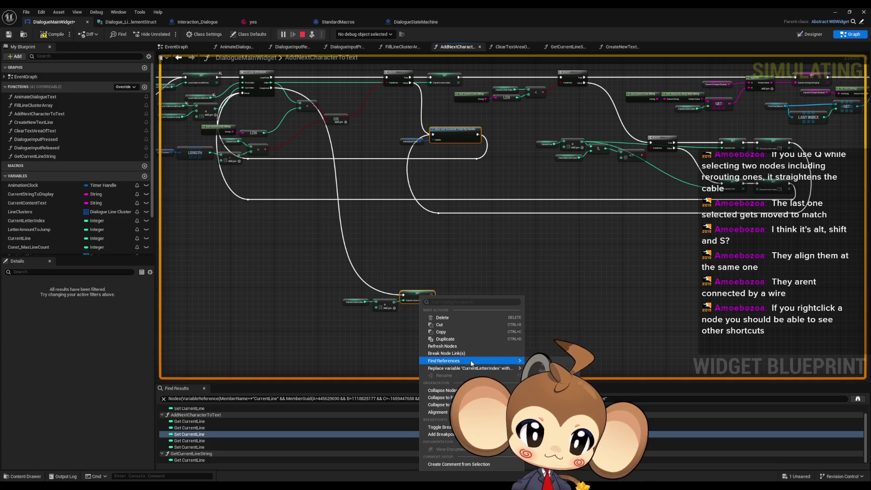
mouse_move(439, 412)
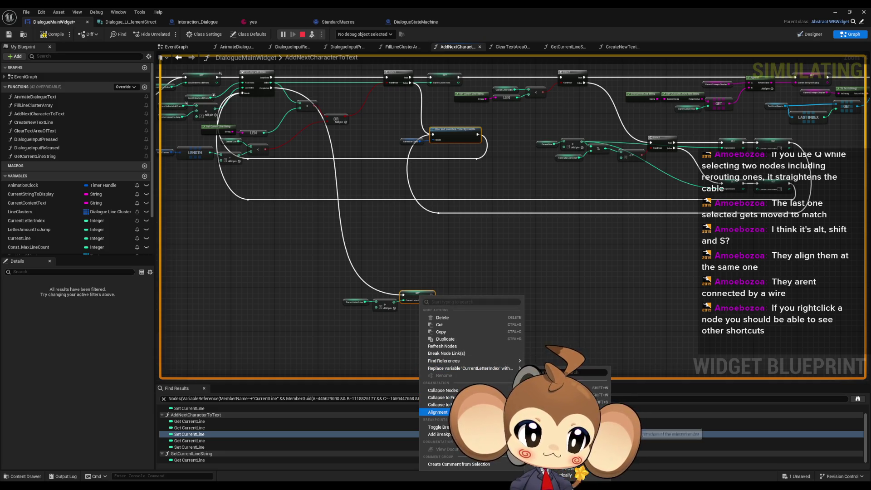
click(456, 148)
click(456, 139)
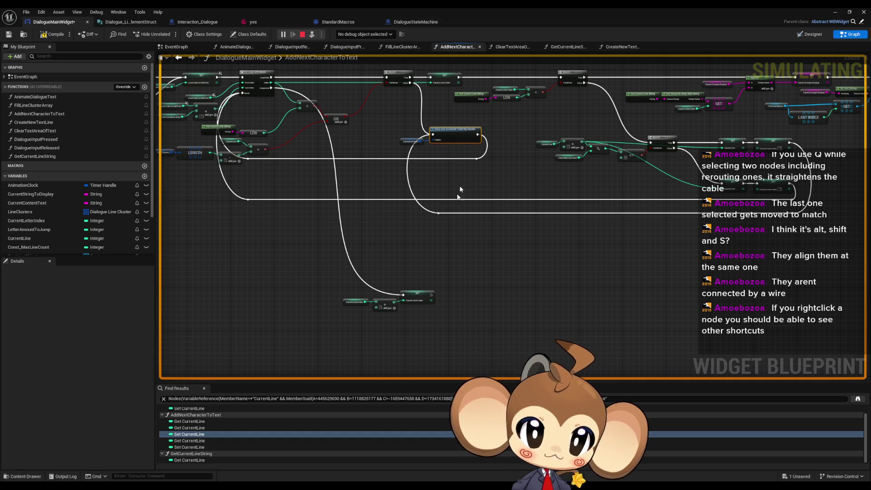
ctrl+click(417, 296)
key(shift+d)
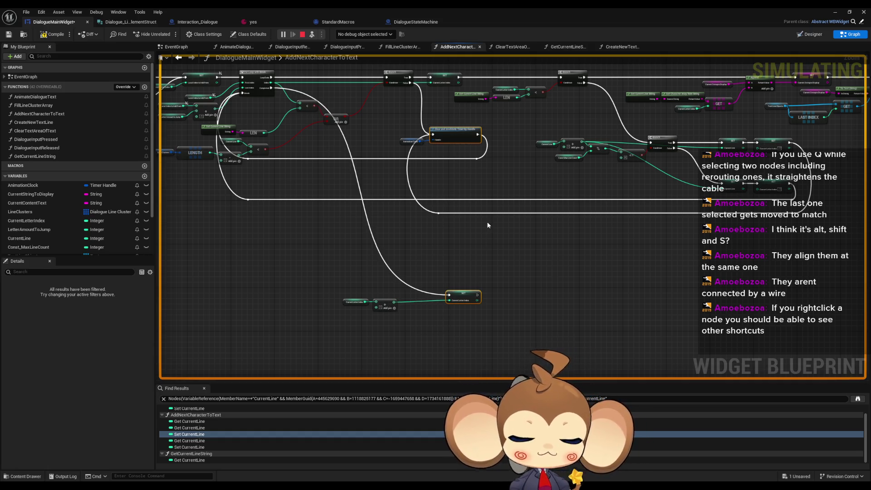
key(ctrl+z)
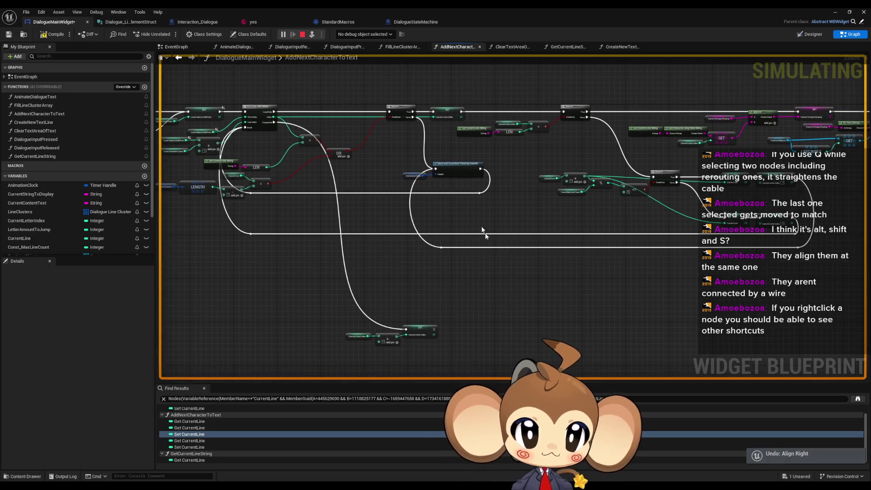
mouse_move(486, 159)
mouse_down()
mouse_move(466, 195)
mouse_move(431, 352)
mouse_up()
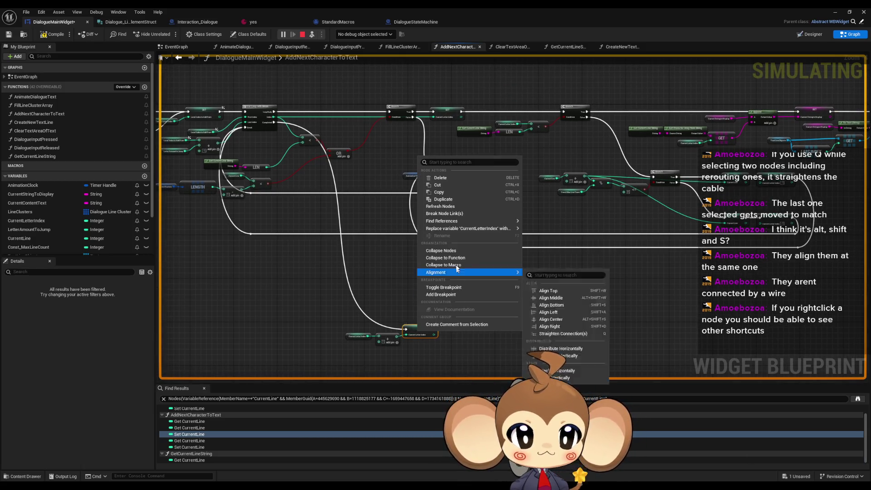
mouse_move(443, 274)
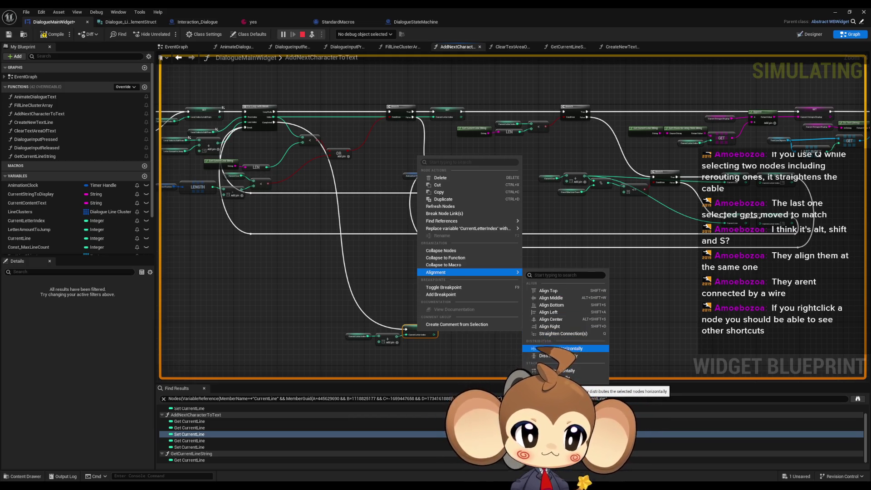
click(557, 358)
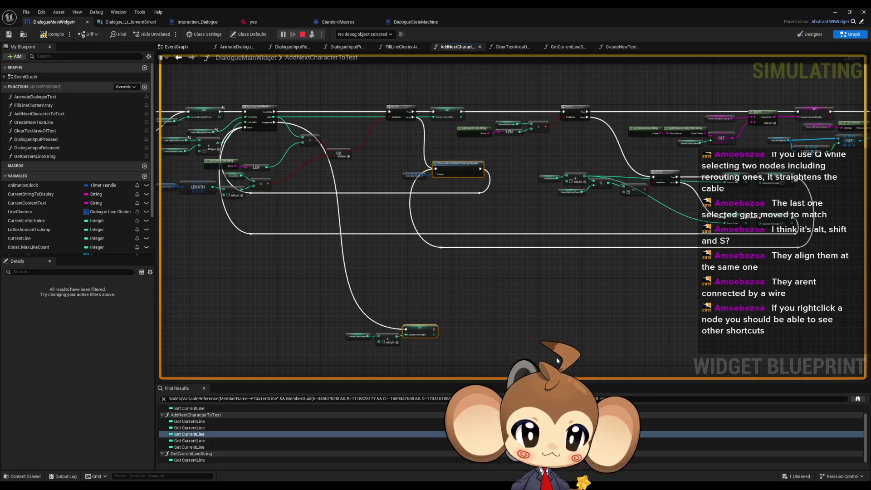
right_click(447, 170)
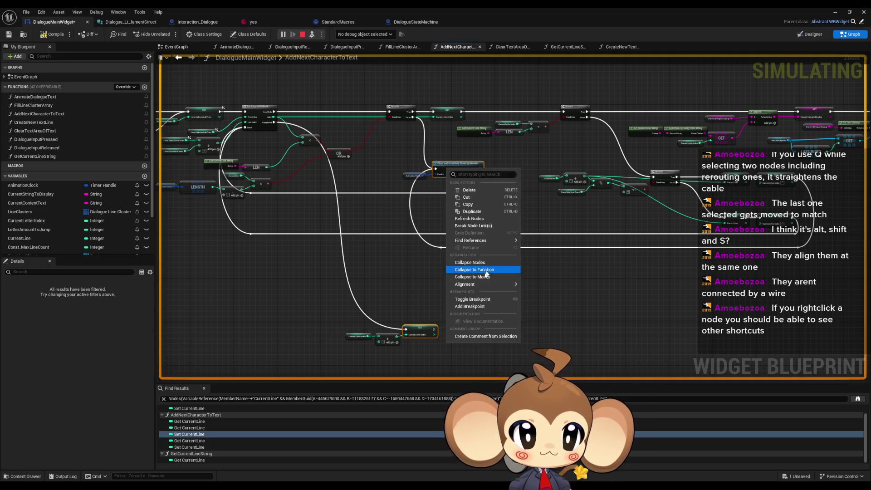
mouse_move(471, 284)
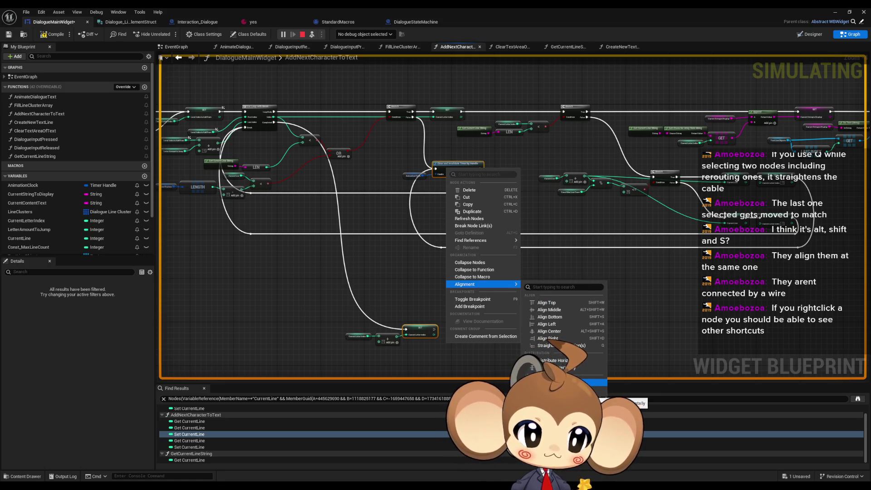
click(565, 389)
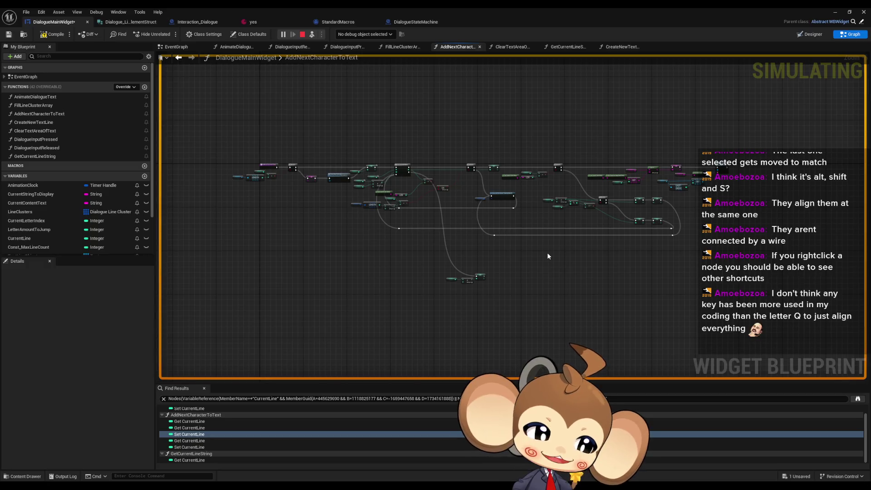
scroll(538, 258, up, 3)
scroll(539, 259, down, 5)
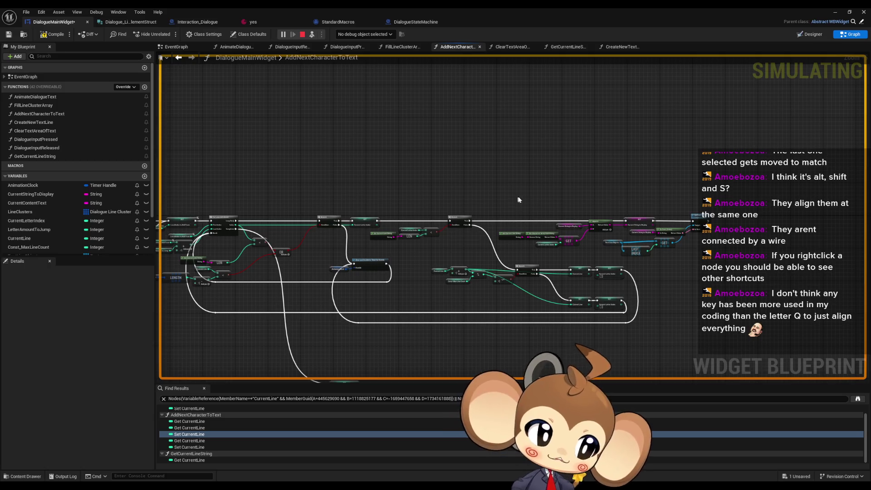
Try aligning Append with Current String to Display, undo it, and move Get Current Line String beside Get Character Array.
scroll(462, 242, up, 4)
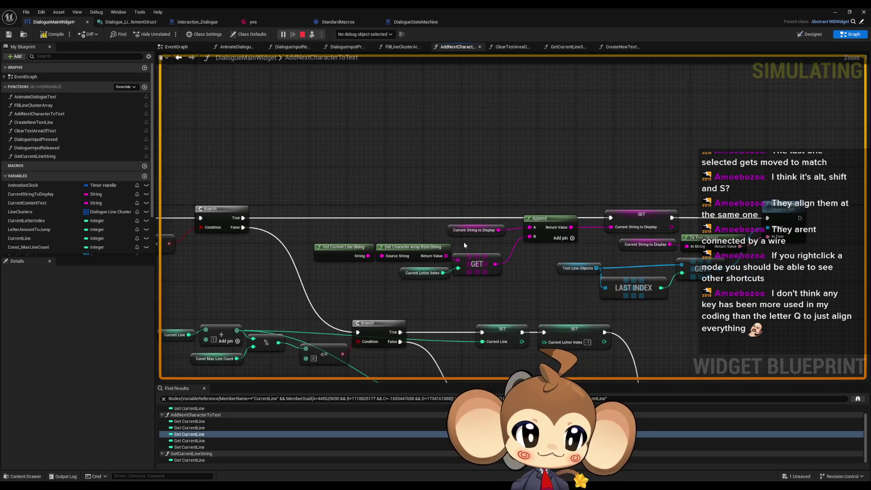
drag(451, 196, 567, 237)
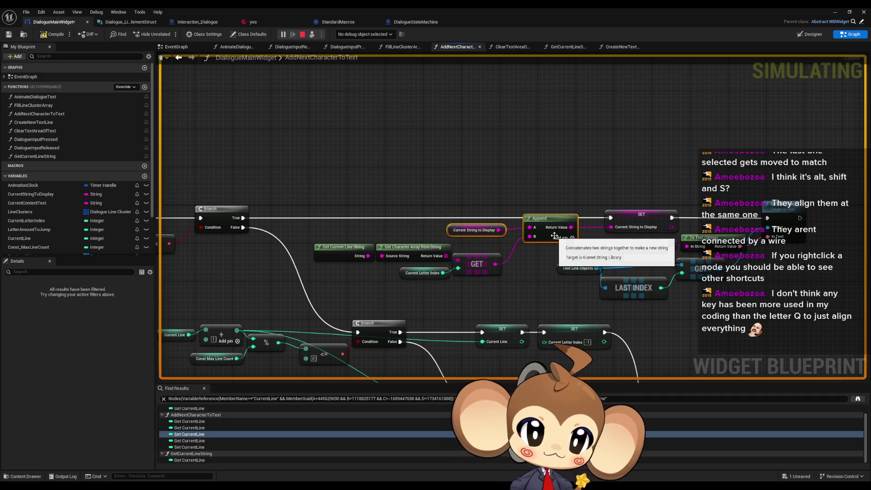
key(q)
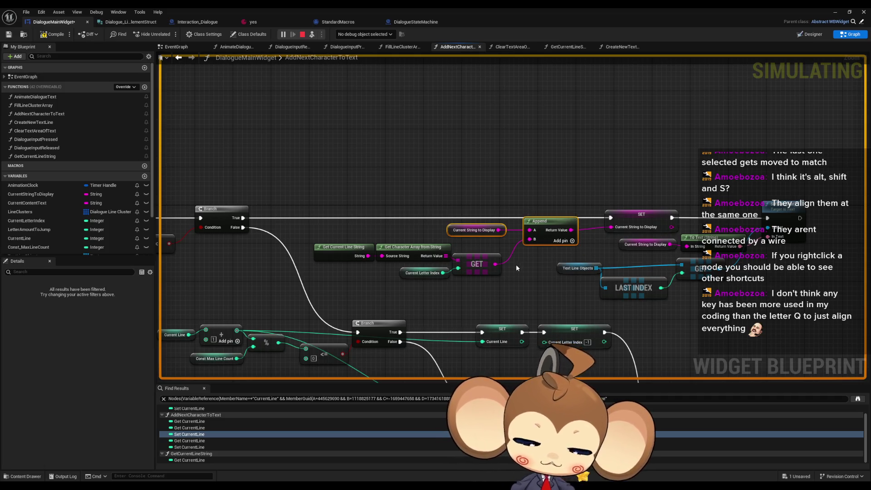
key(ctrl+z)
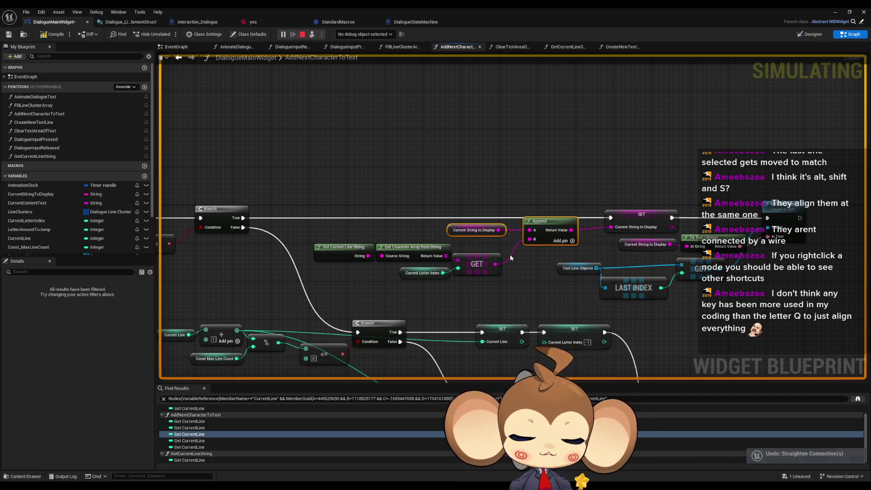
key(ctrl+z)
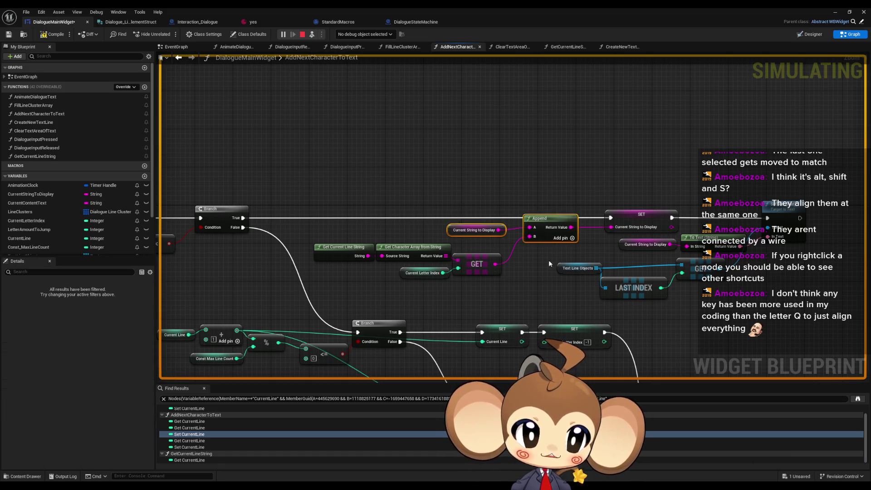
key(ctrl+z)
key(ctrl+z)
key(ctrl+z)
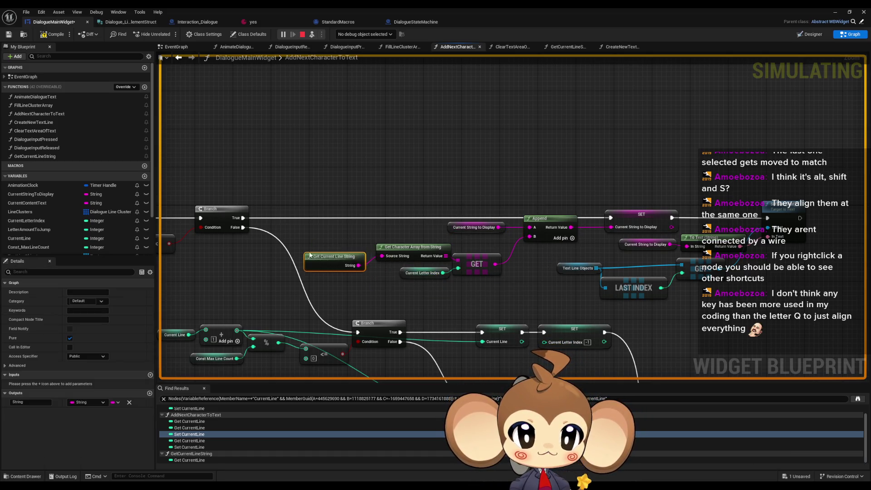
mouse_move(287, 240)
mouse_down()
mouse_move(501, 284)
mouse_move(530, 312)
mouse_up()
key(q)
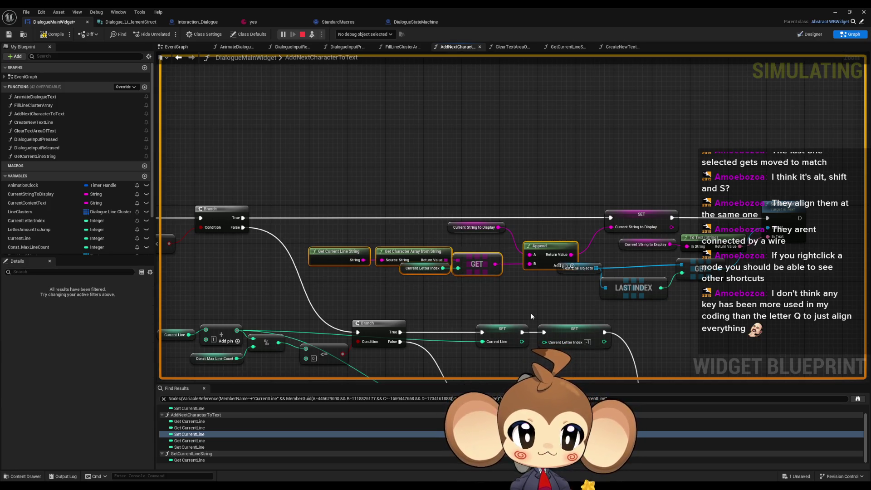
key(ctrl+z)
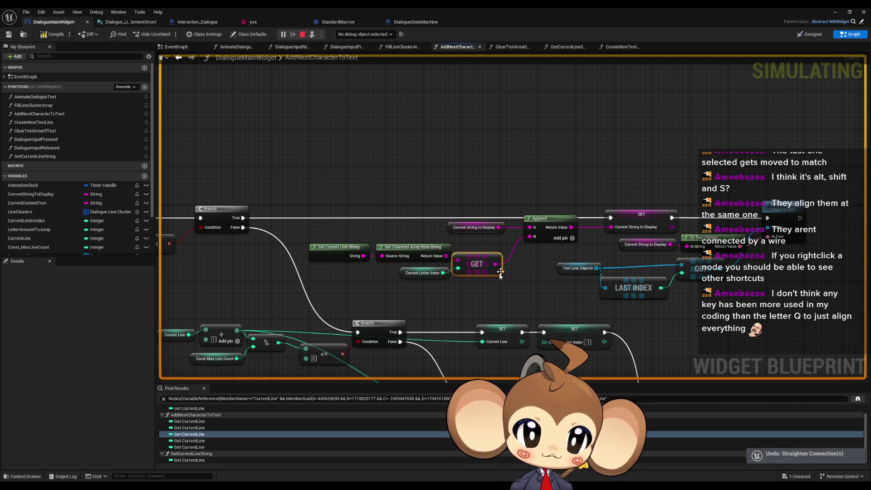
Line up the GET node with Append's B input and nudge it into place.
drag(499, 227, 542, 309)
key(q)
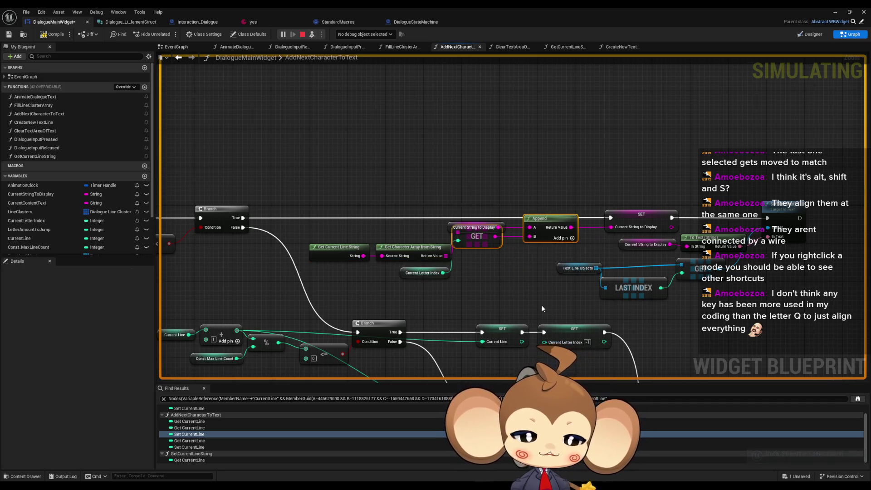
click(478, 227)
drag(478, 228, 483, 241)
click(476, 281)
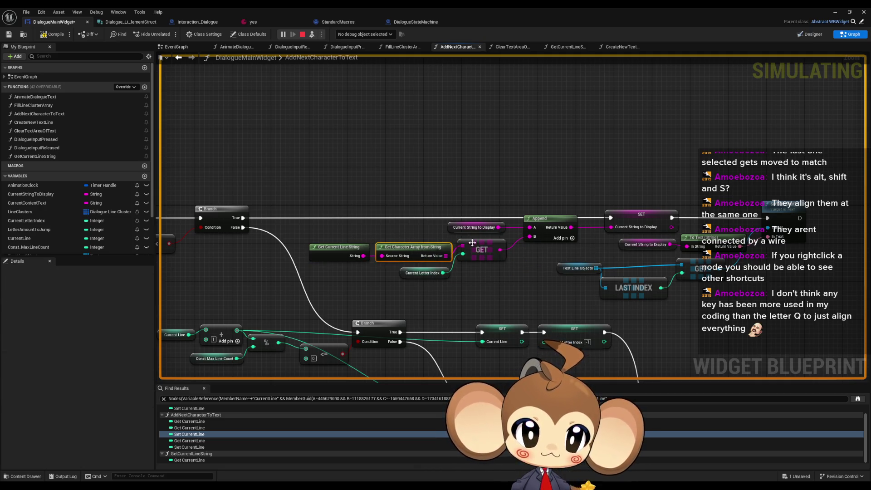
Straighten the wire from Get Character Array to GET and level Get Current Line String with it.
mouse_move(413, 245)
mouse_down()
mouse_move(413, 235)
mouse_move(427, 251)
mouse_up()
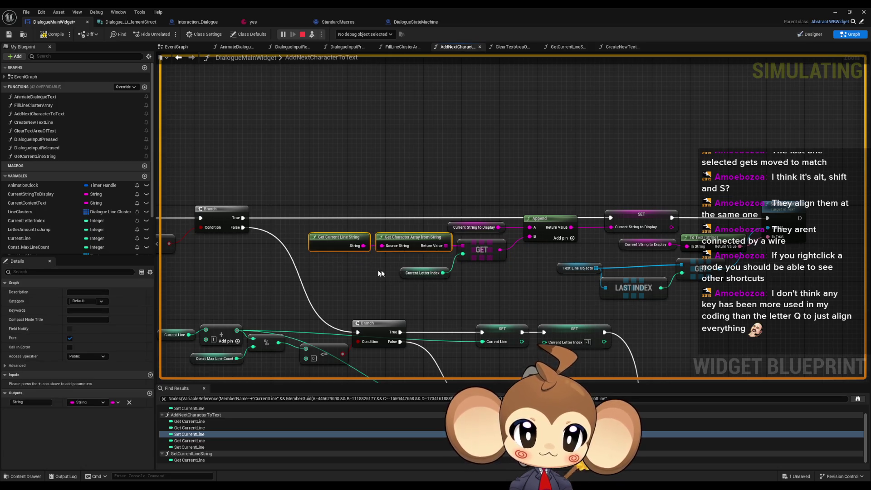
key(q)
key(q)
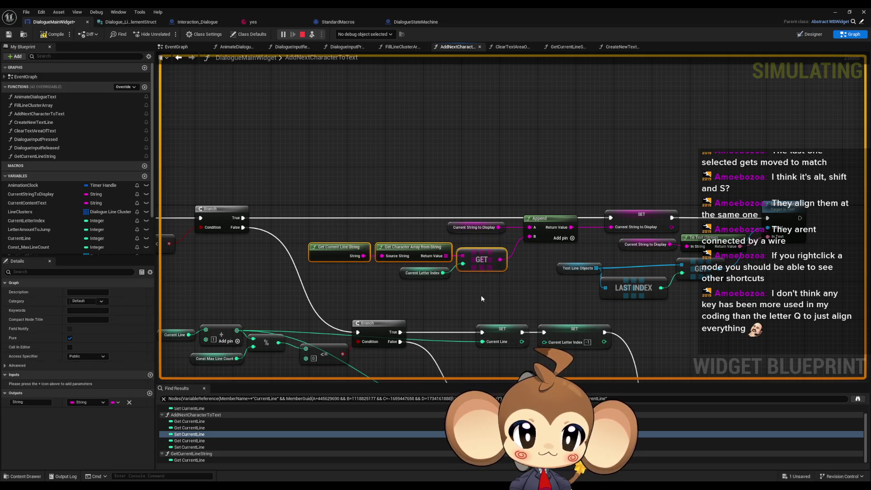
key(ctrl+z)
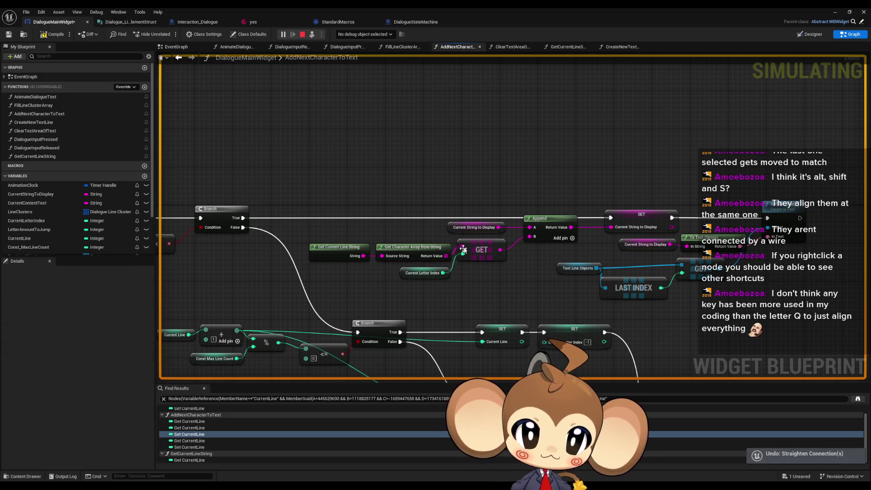
click(413, 247)
ctrl+click(481, 249)
key(q)
click(339, 247)
ctrl+click(396, 249)
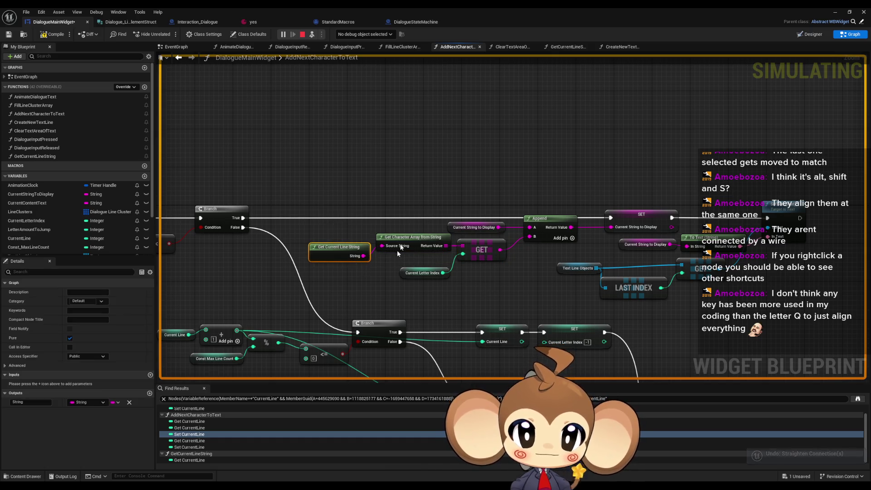
key(q)
Line up the Current Letter Index getter with GET's index input.
click(423, 273)
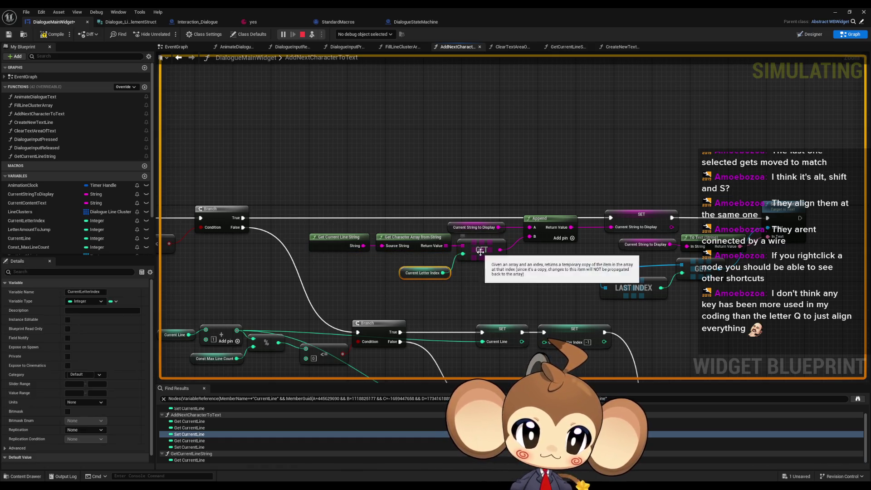
ctrl+click(481, 250)
key(q)
click(483, 300)
drag(417, 257, 419, 262)
click(482, 300)
scroll(482, 300, down, 2)
scroll(482, 301, up, 2)
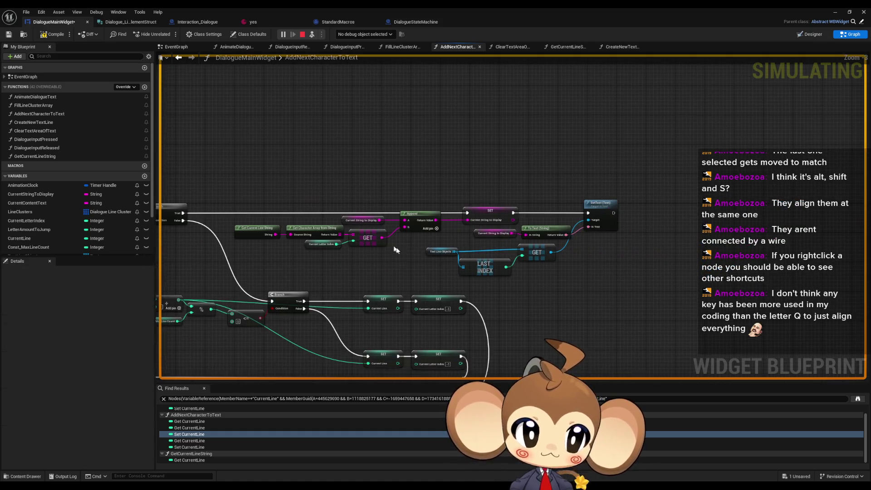
Zoom out over AddNextCharacterToText, then open the 'yes' data asset (ClockTickRate 0.05, LettersPerTick 2).
click(416, 242)
click(564, 291)
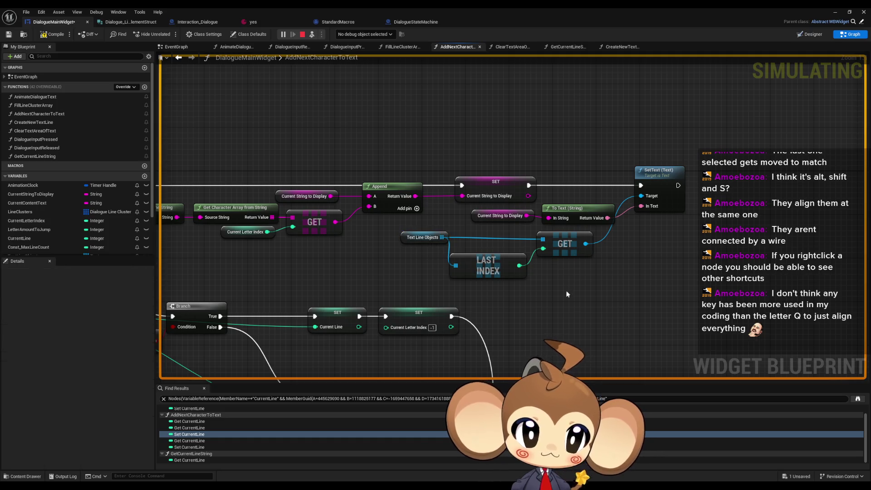
scroll(563, 291, down, 2)
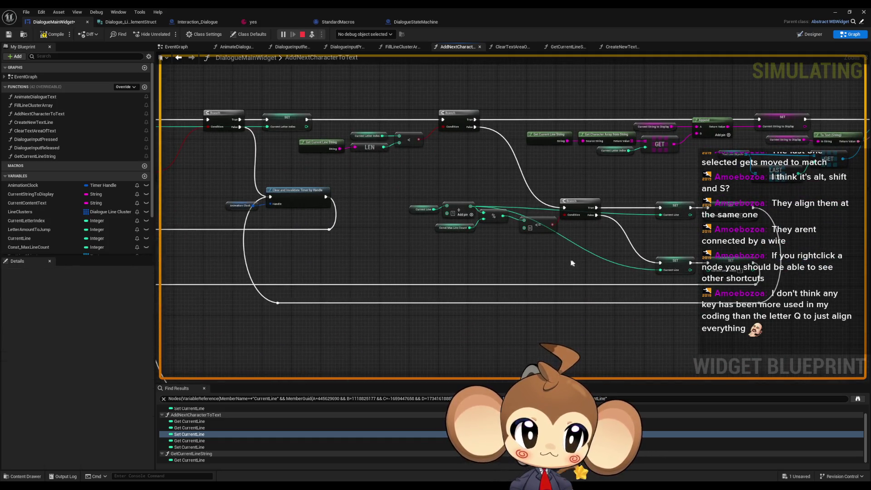
scroll(528, 254, down, 4)
scroll(523, 253, up, 3)
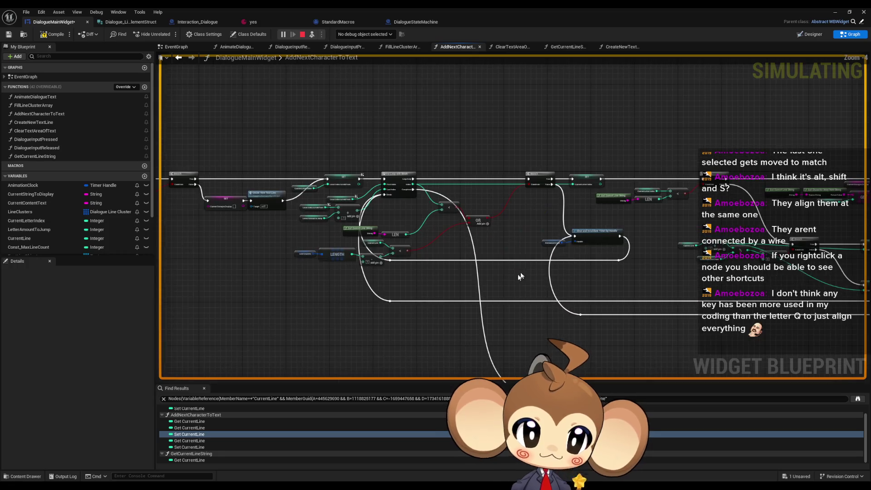
scroll(443, 249, down, 3)
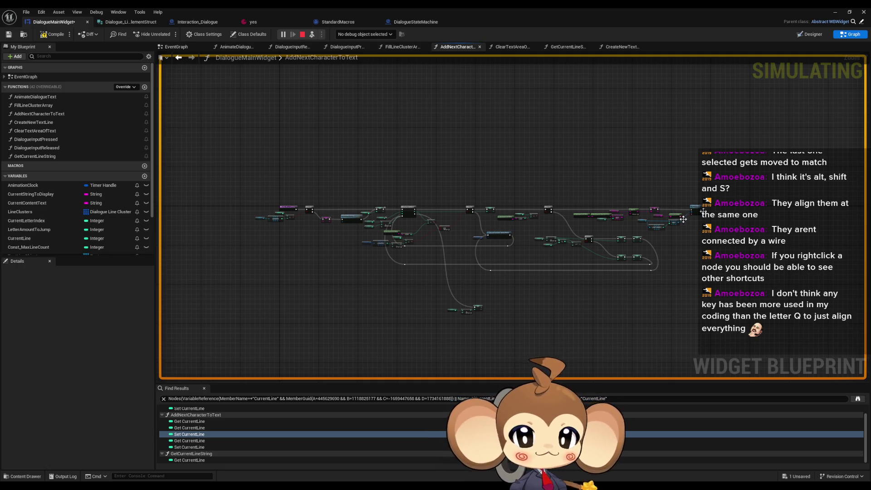
click(256, 22)
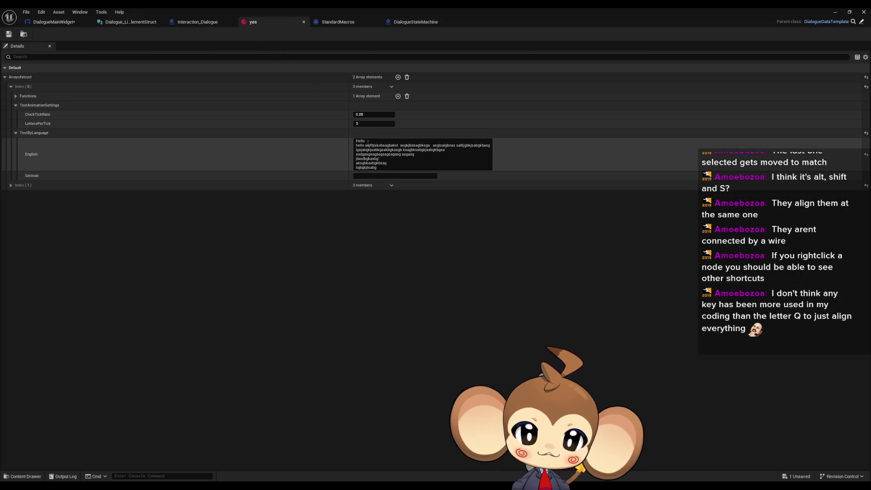
Highlight the English TextByLanguage dialogue text, then return to the DialogueMainWidget blueprint.
drag(356, 141, 377, 173)
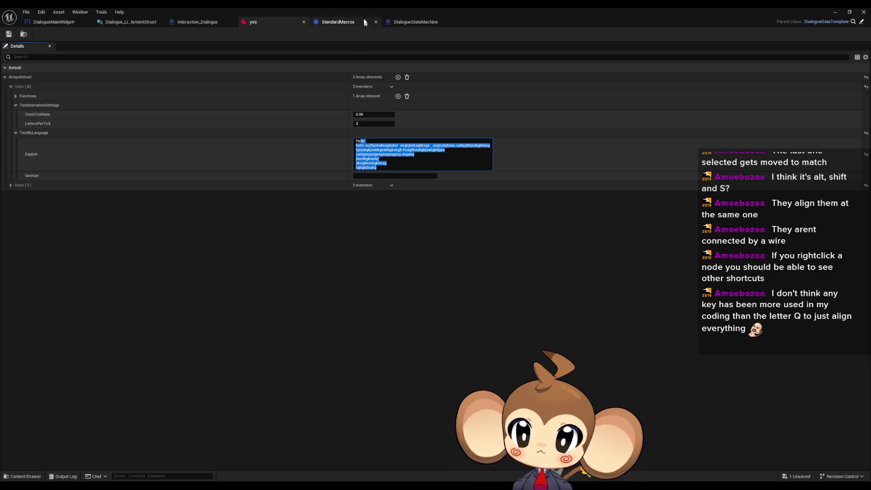
click(54, 22)
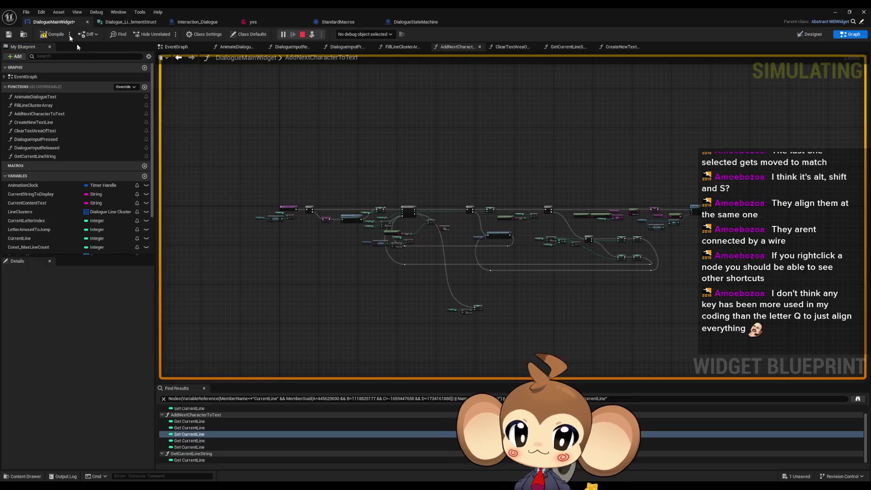
Stop simulating, minimize the Blueprint editor and play-test a dialogue to check the multi-line text box.
click(302, 35)
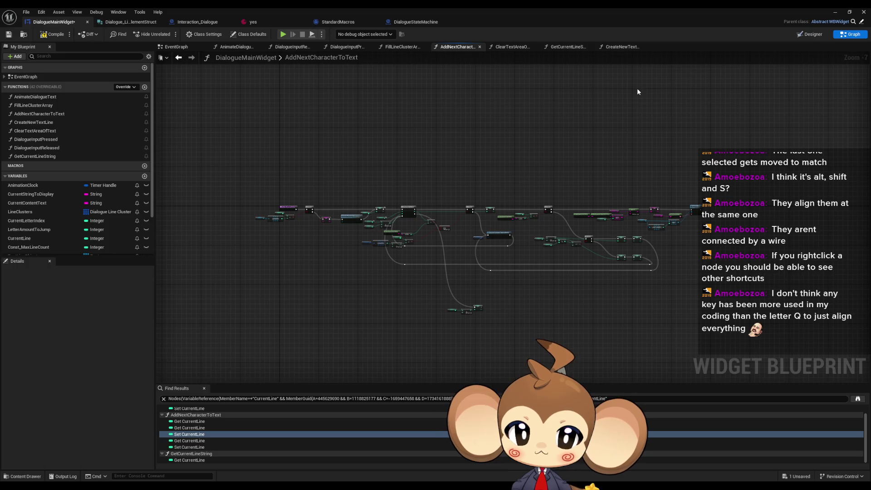
click(835, 12)
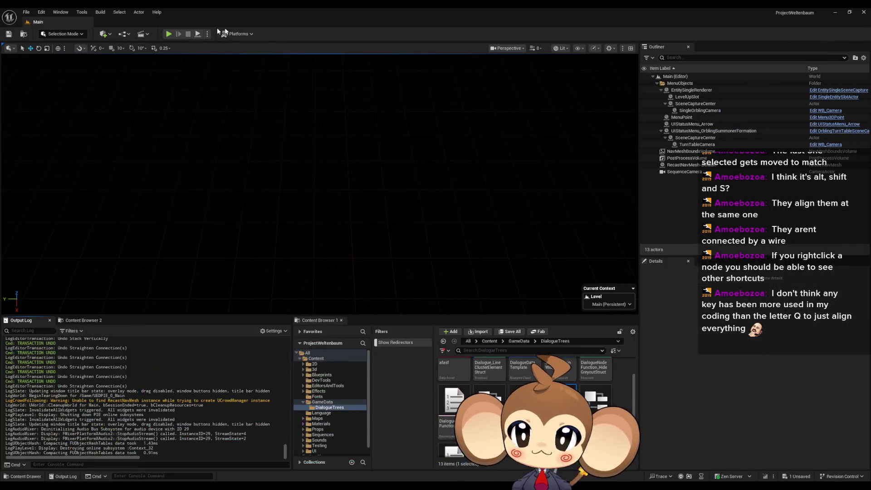
click(168, 34)
click(394, 219)
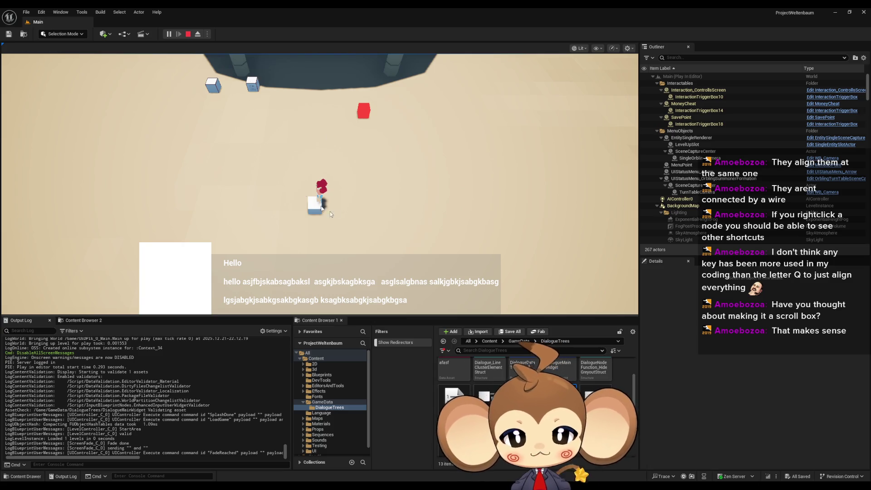
click(188, 34)
click(169, 34)
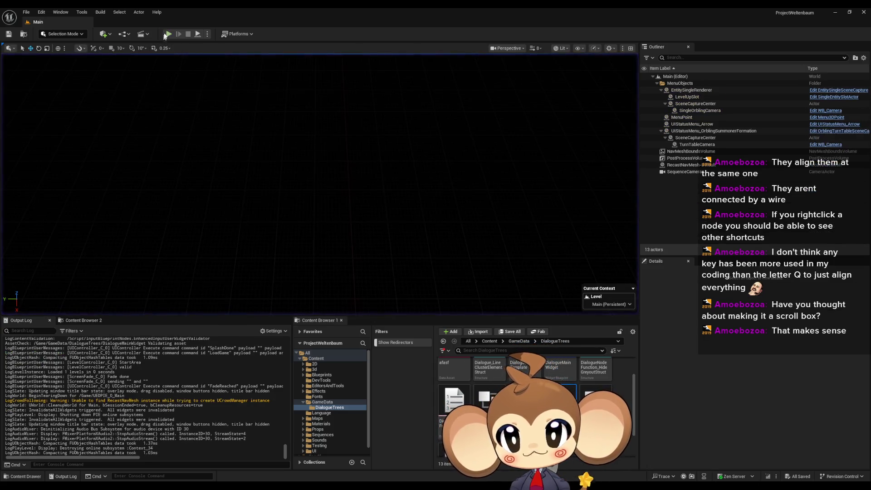
click(104, 267)
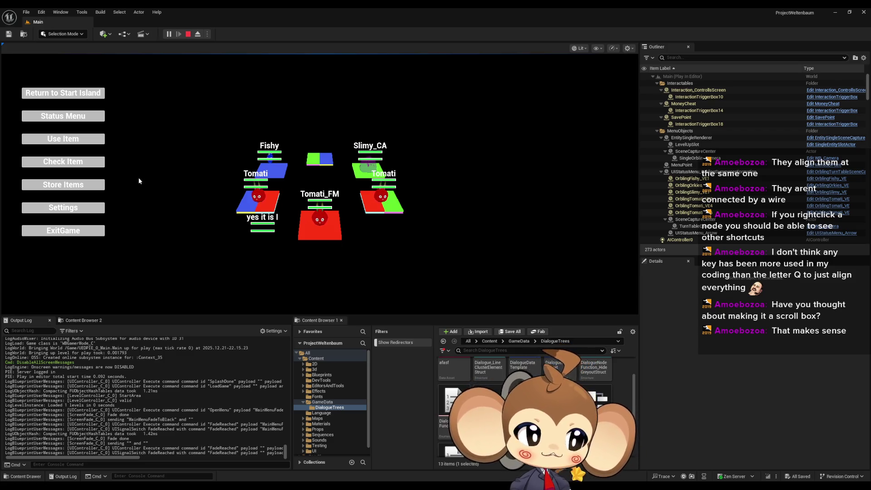
click(188, 37)
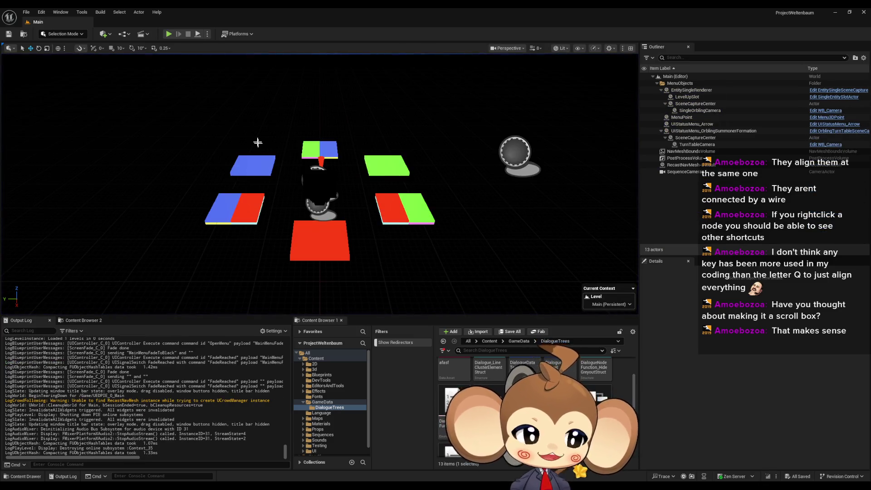